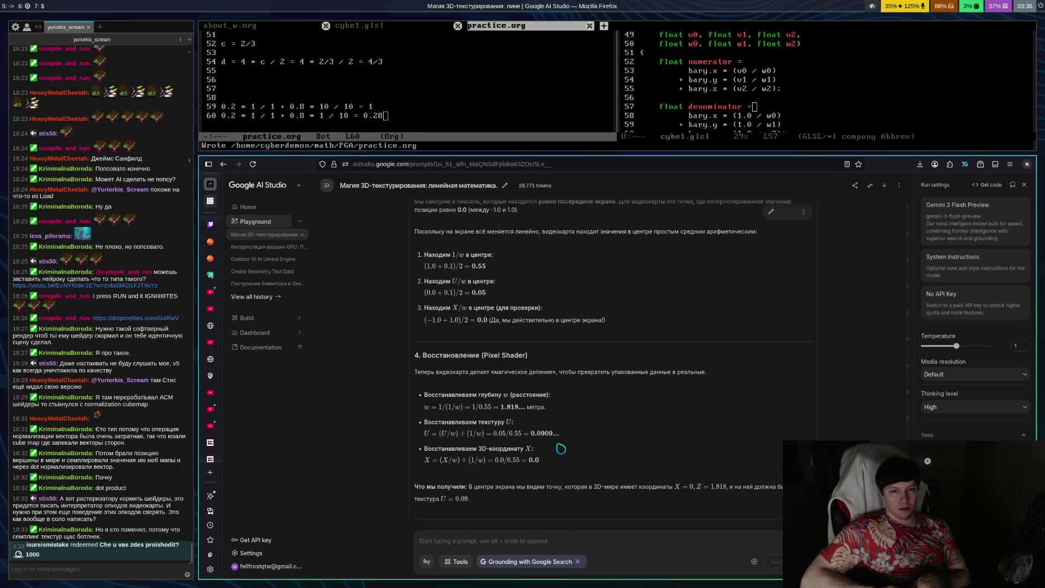
Step: Write 0.5 * 0 / 1 + 0.5 * 1 / 10 = 0.05 on new line 62, then start erasing it
{"action": "key", "text": "super+Up"}
{"action": "key", "text": "Return"}
{"action": "key", "text": "Return"}
{"action": "type", "text": "w"}
{"action": "key", "text": "BackSpace"}
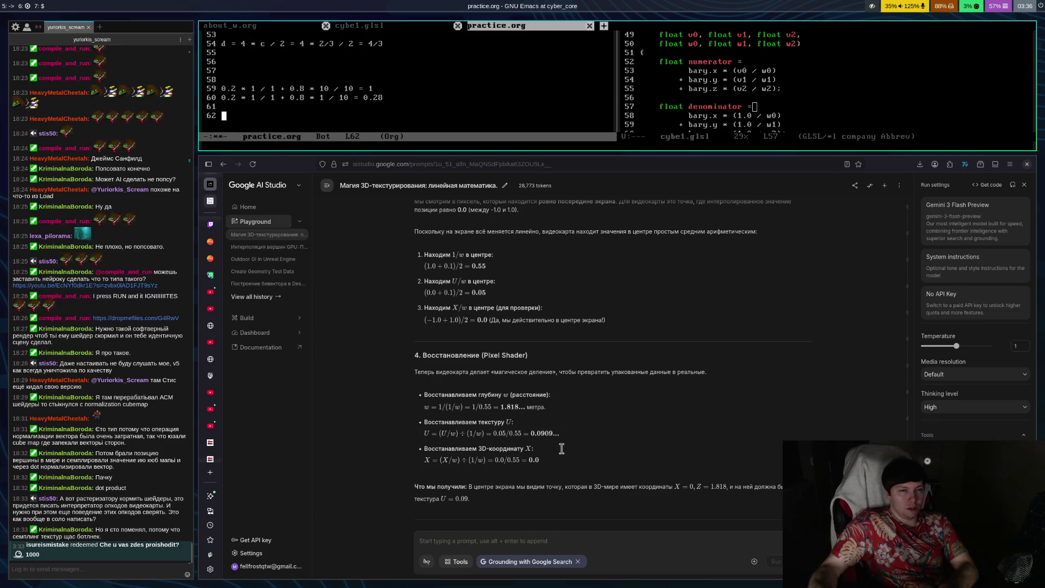
{"action": "type", "text": "0.5 wer"}
{"action": "key", "text": "BackSpace"}
{"action": "key", "text": "BackSpace"}
{"action": "key", "text": "BackSpace"}
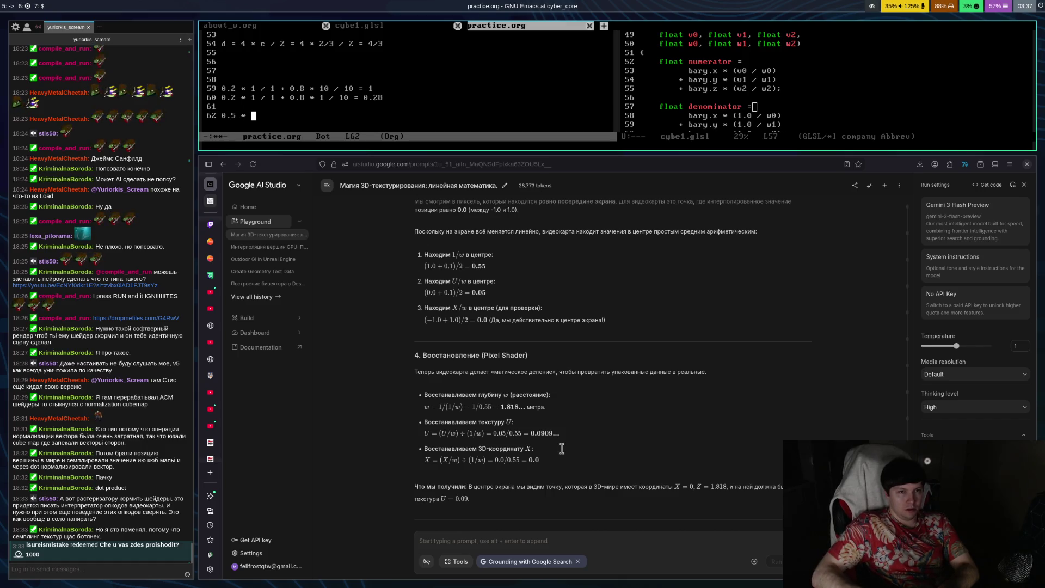
{"action": "type", "text": "*"}
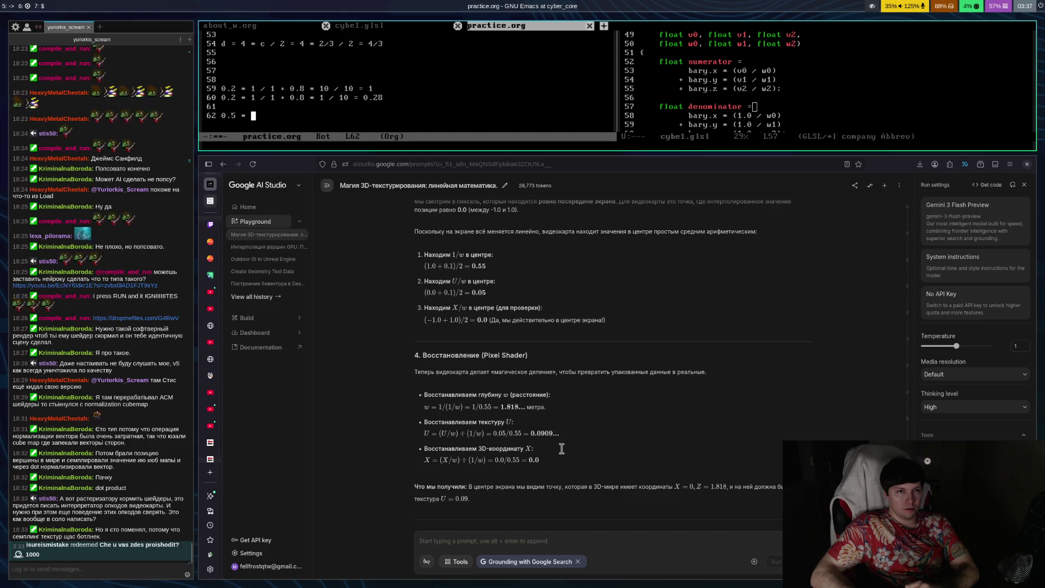
{"action": "type", "text": "0 / 1 + "}
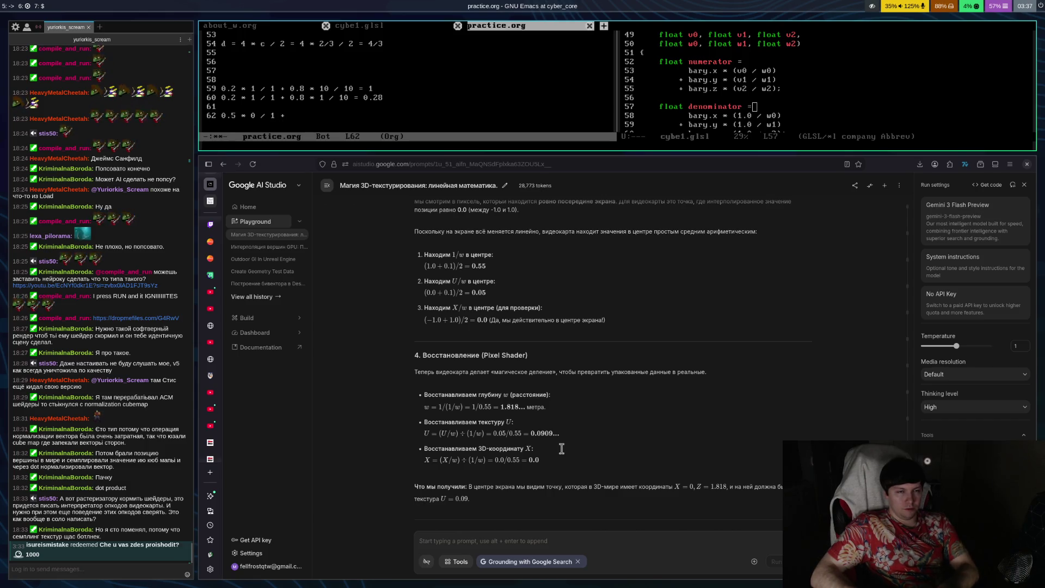
{"action": "type", "text": "0.5"}
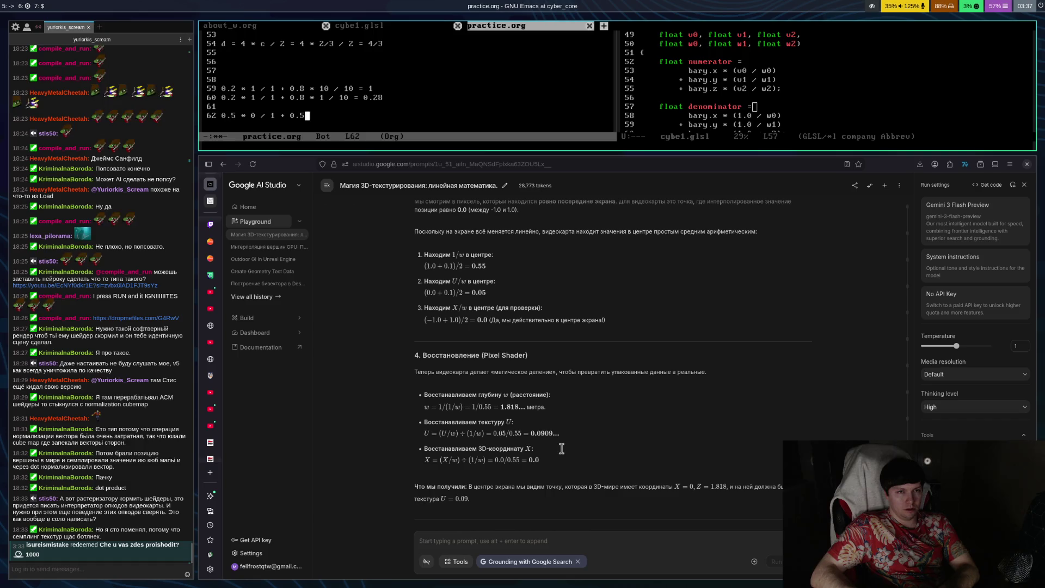
{"action": "type", "text": " * 1 / 10 ="}
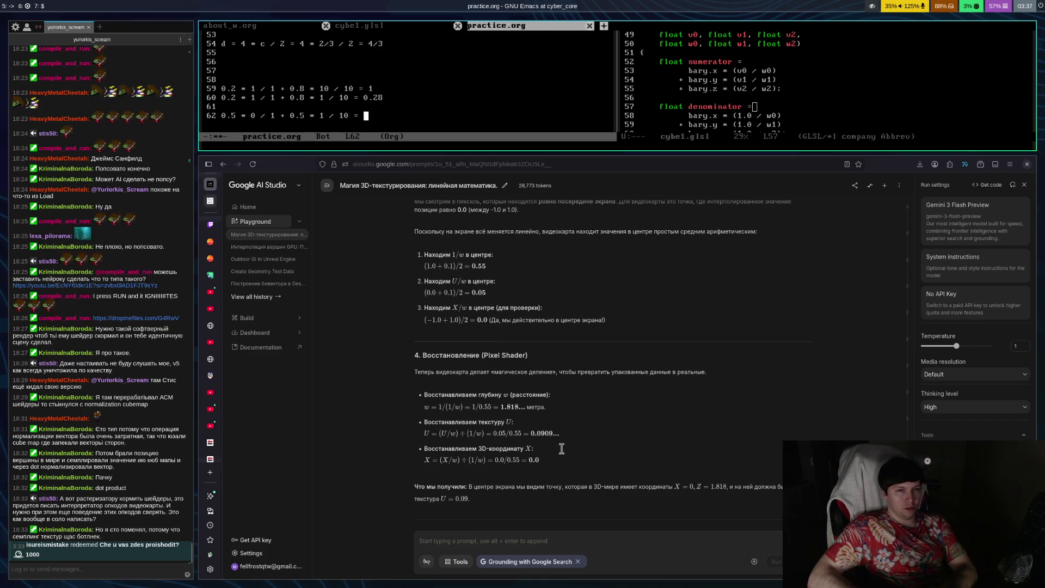
{"action": "type", "text": "0.05"}
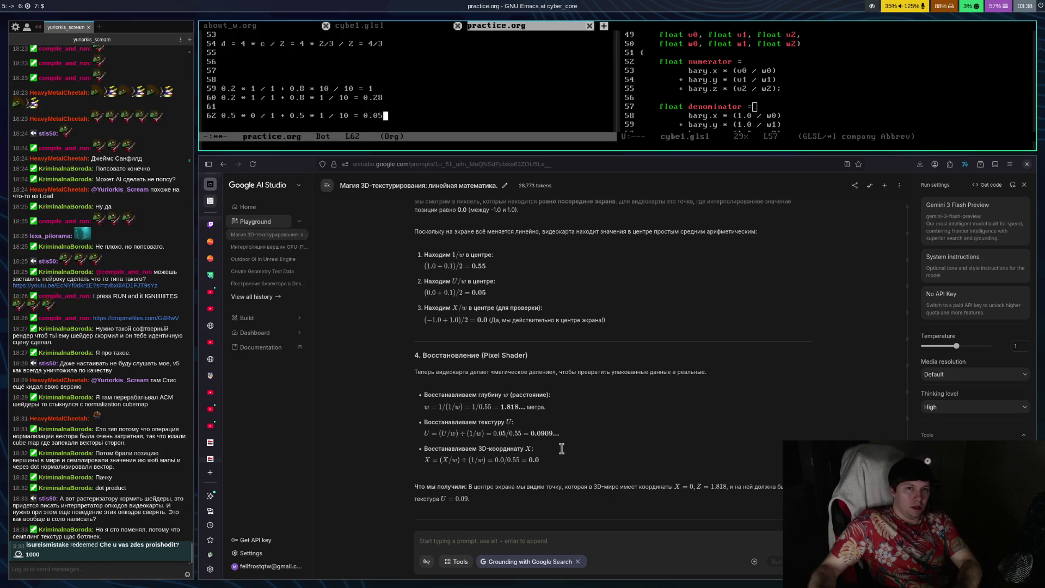
{"action": "key", "text": "BackSpace"}
{"action": "key", "text": "BackSpace"}
{"action": "key", "text": "BackSpace"}
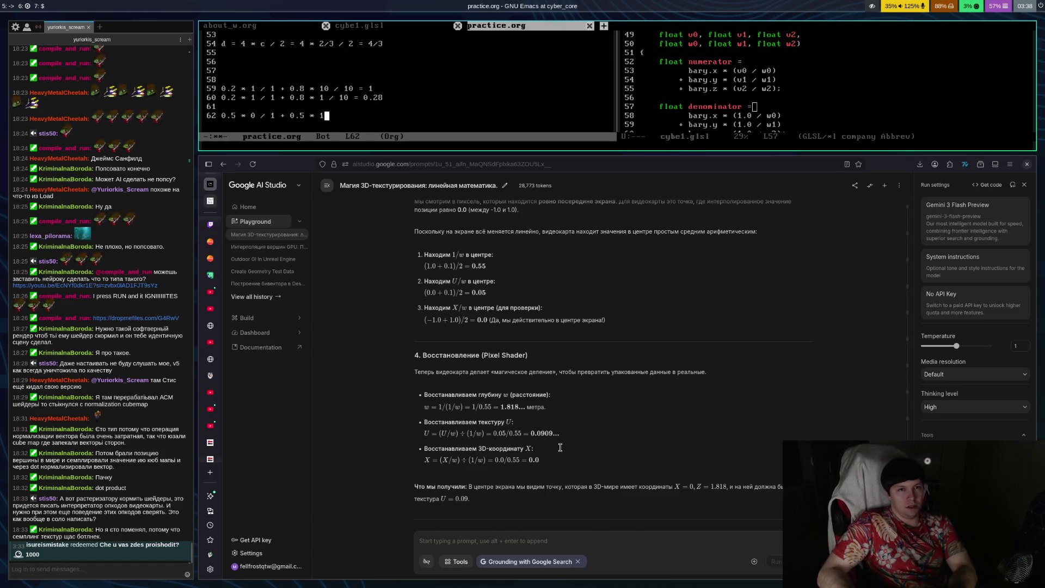
Step: Clear the rest of the 0.5 calculation from line 62 and restart it with 0.2
{"action": "key", "text": "BackSpace"}
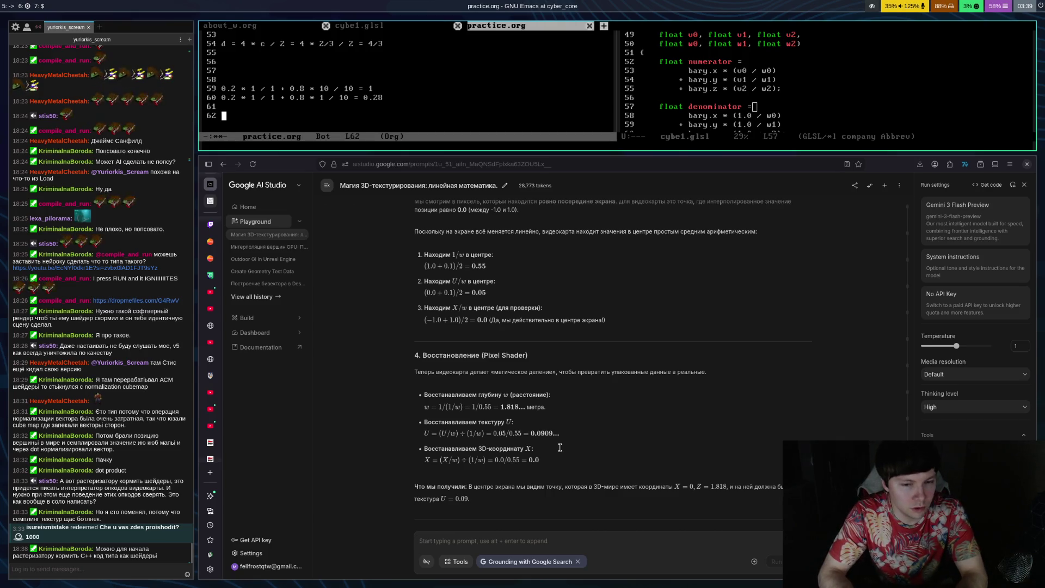
{"action": "type", "text": "w"}
{"action": "key", "text": "BackSpace"}
{"action": "type", "text": "0.2"}
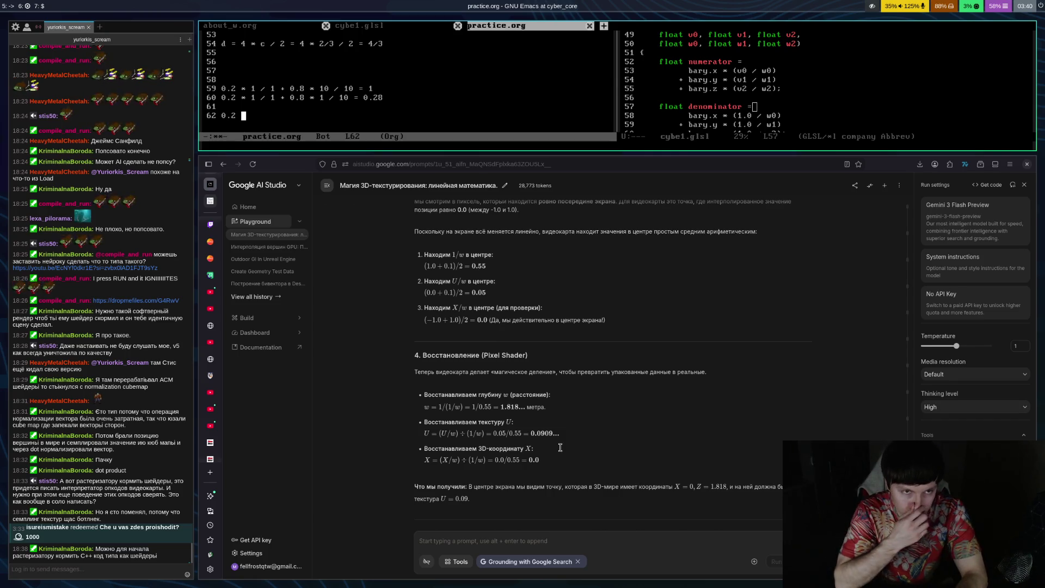
Step: Complete line 62 as 0.2 * 0 / 1 + 0.8 * 1 / 10 = 0.08
{"action": "type", "text": "*"}
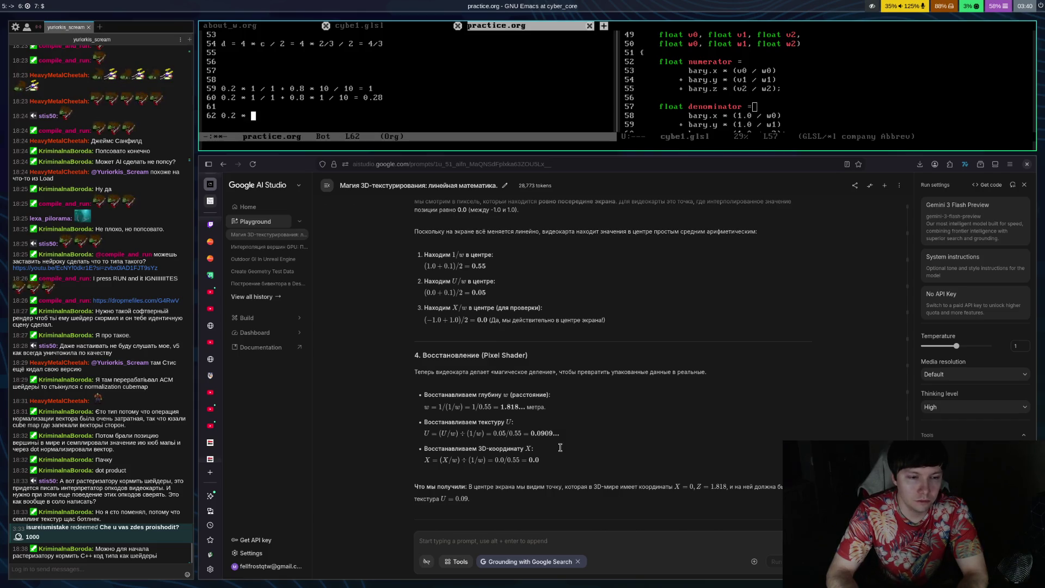
{"action": "type", "text": "0"}
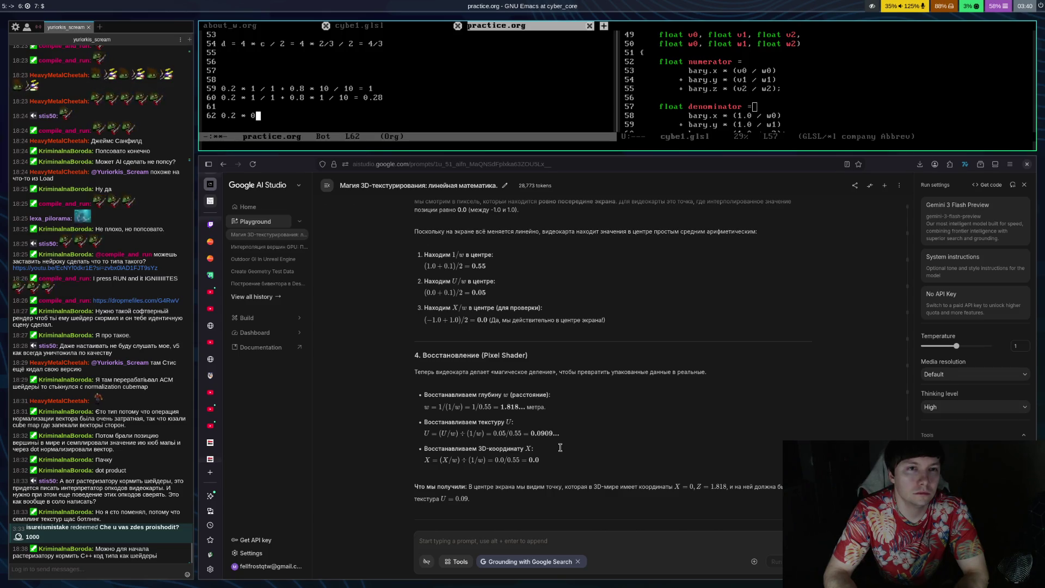
{"action": "type", "text": "/ 1 "}
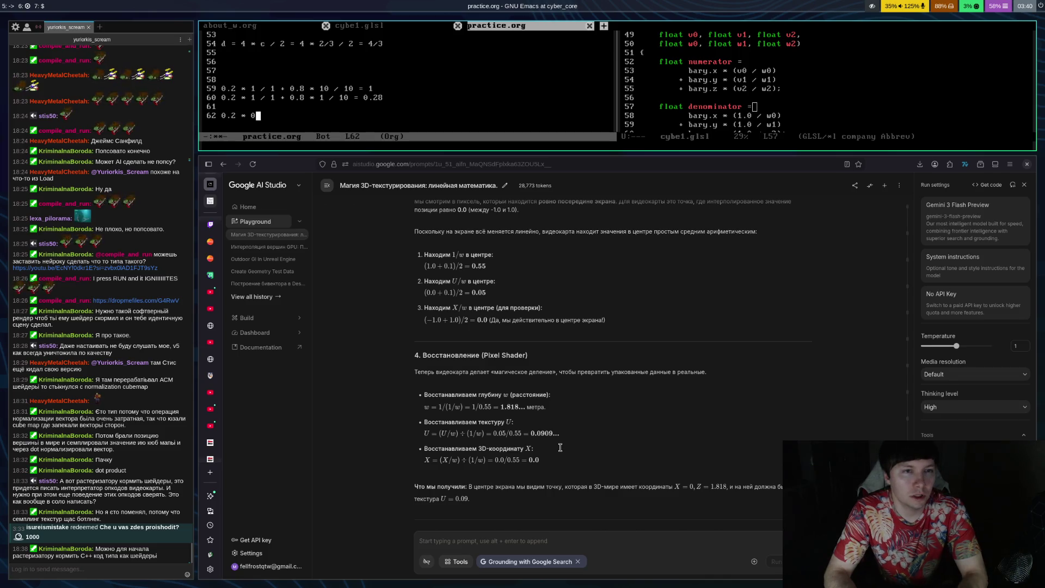
{"action": "type", "text": "+"}
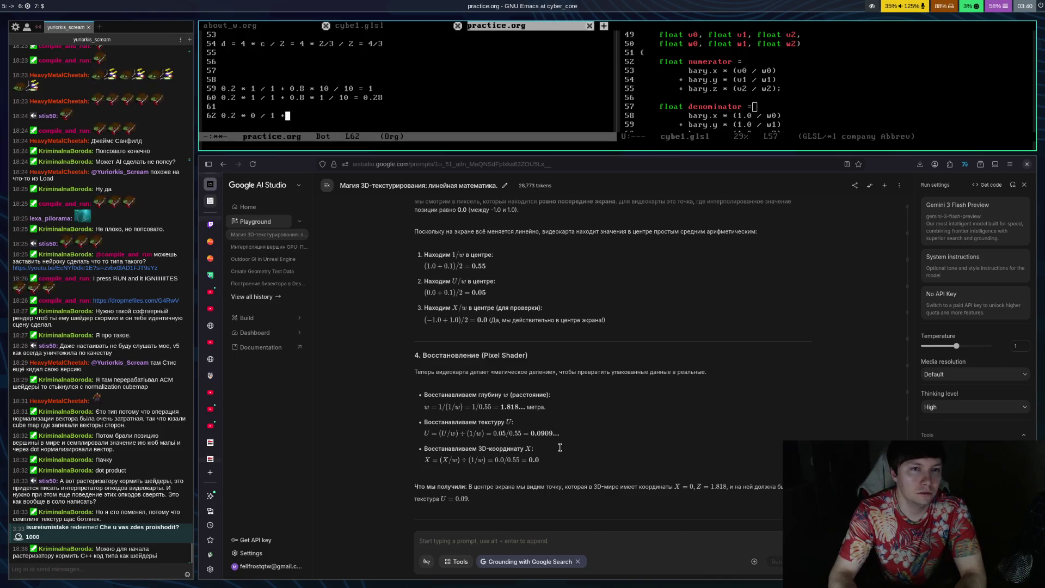
{"action": "type", "text": " 0.8 * "}
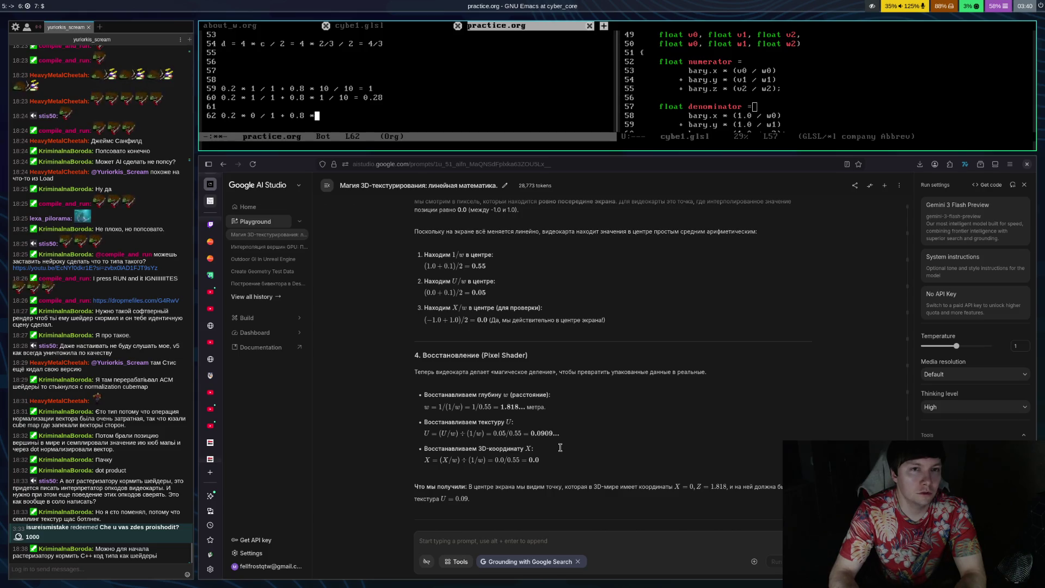
{"action": "type", "text": "1 / 10 ="}
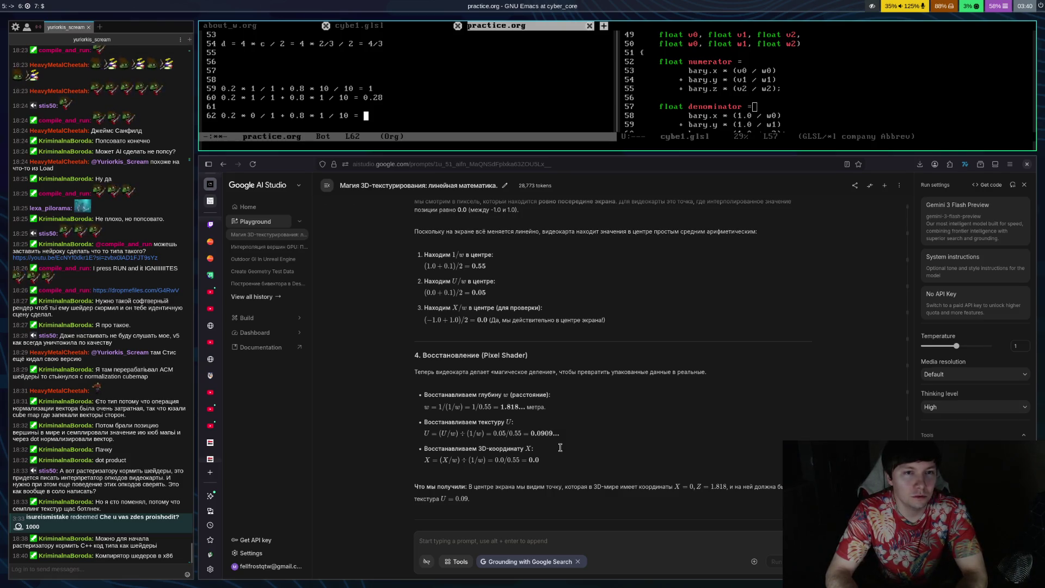
{"action": "type", "text": "0.08"}
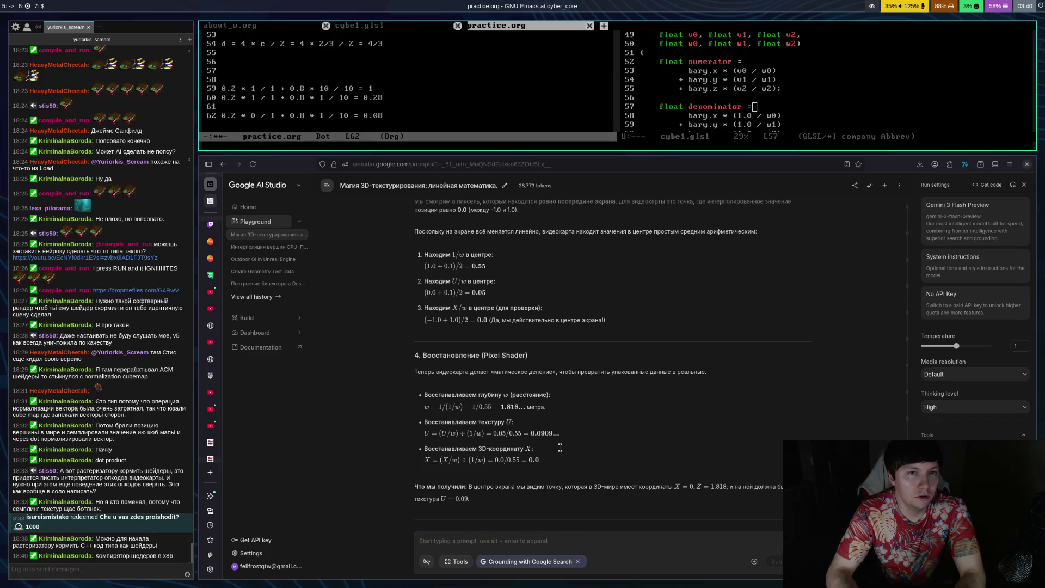
Step: Save practice.org and start a new line 63
{"action": "key", "text": "ctrl+x"}
{"action": "key", "text": "ctrl+s"}
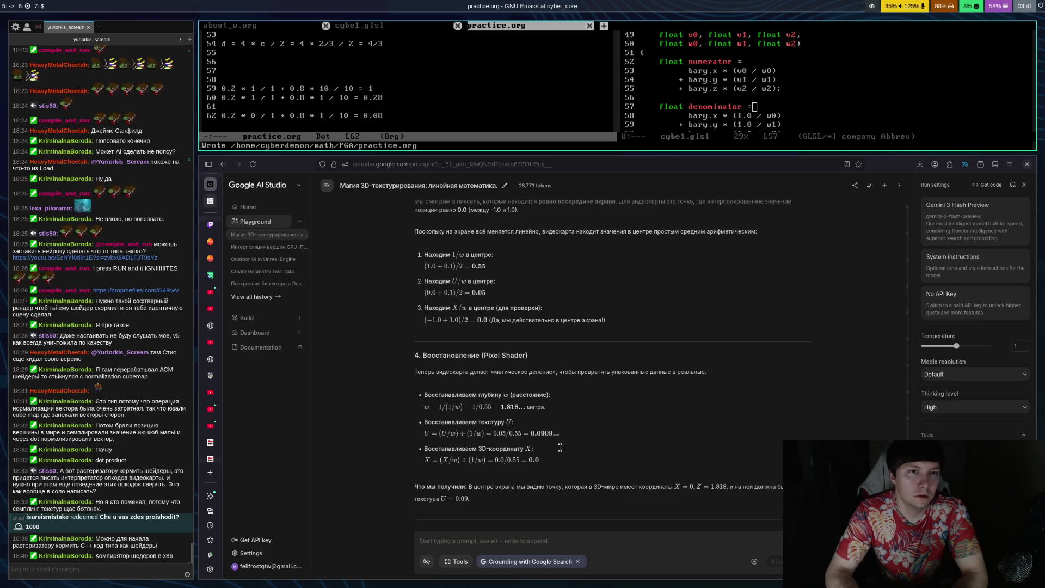
{"action": "key", "text": "Return"}
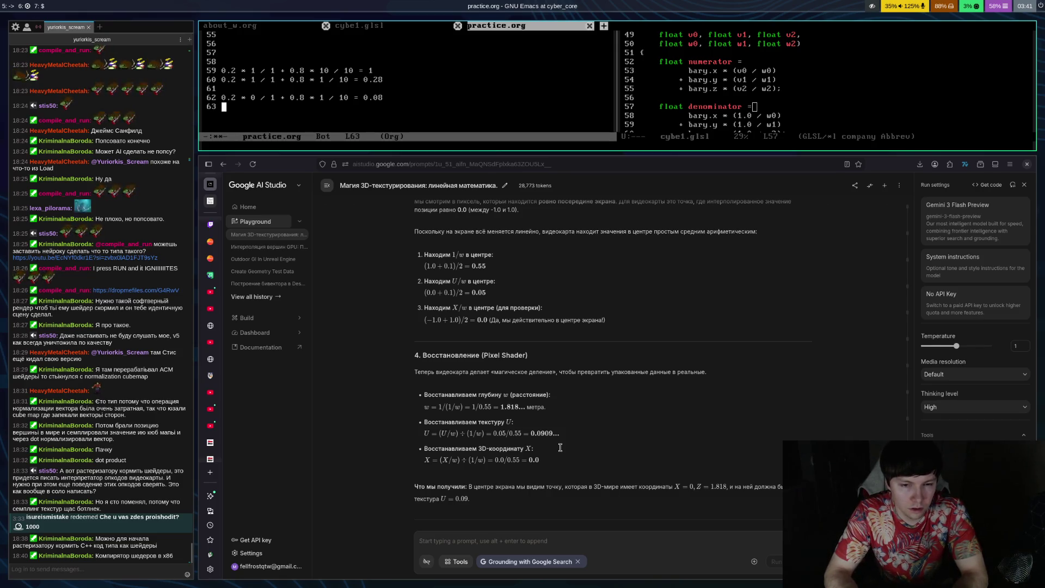
Step: Write line 63 as 0.2 * 1 / 1 + 0.8 * 1 / 10 = 0.28 and save
{"action": "type", "text": "0.2 "}
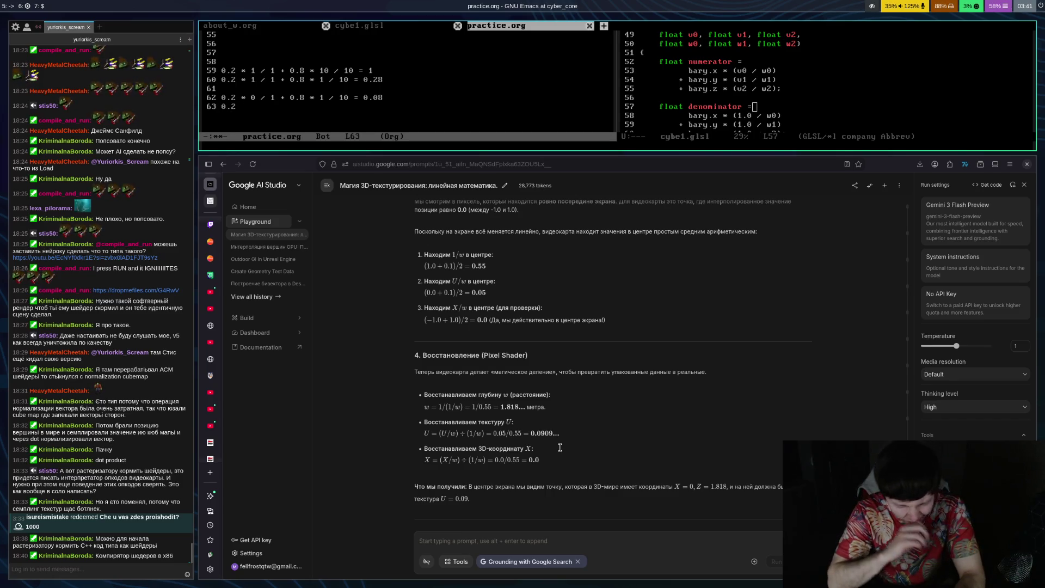
{"action": "type", "text": "* "}
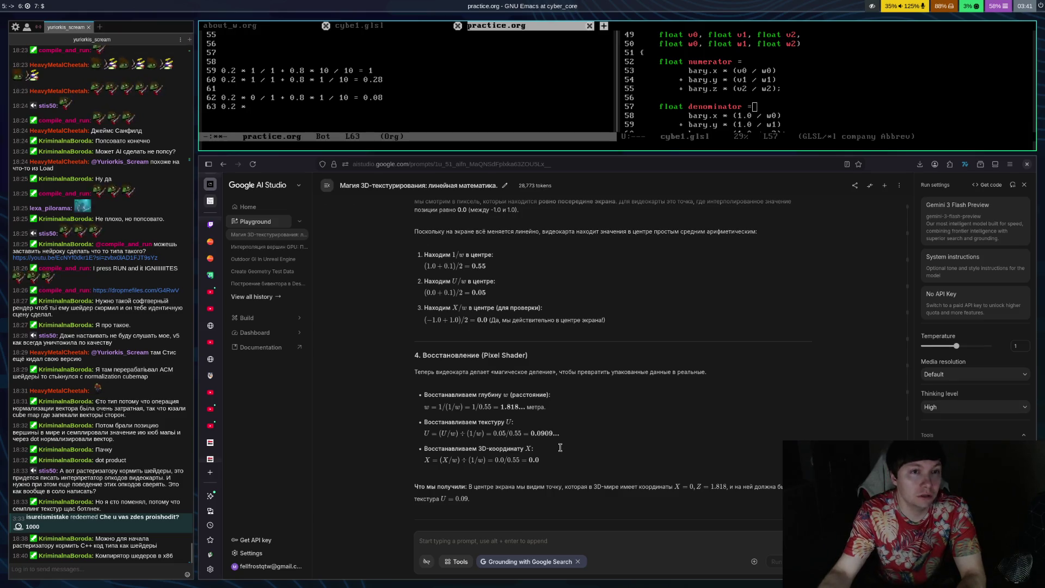
{"action": "type", "text": "1 / 1 "}
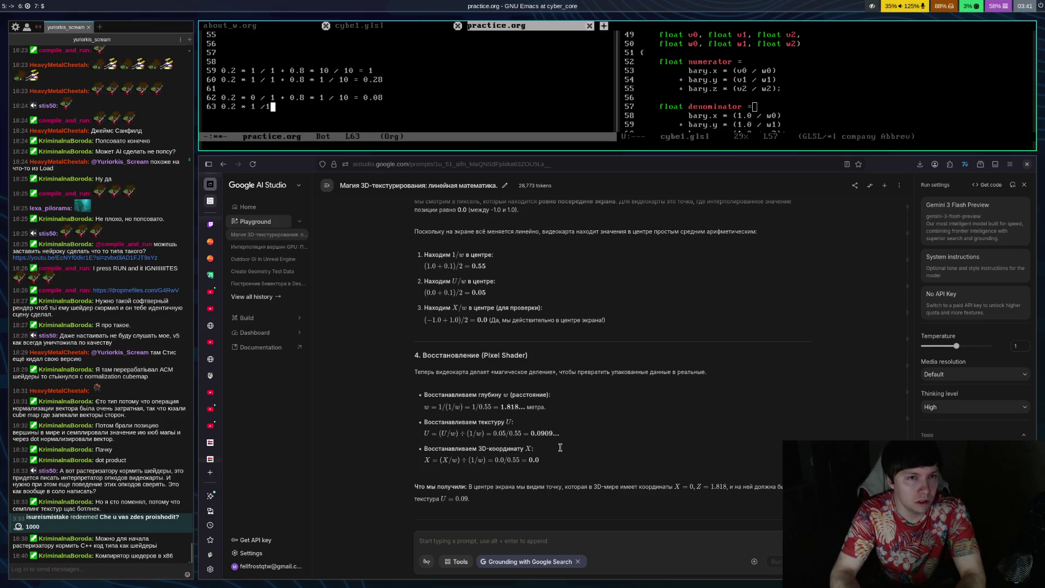
{"action": "type", "text": "+ 0"}
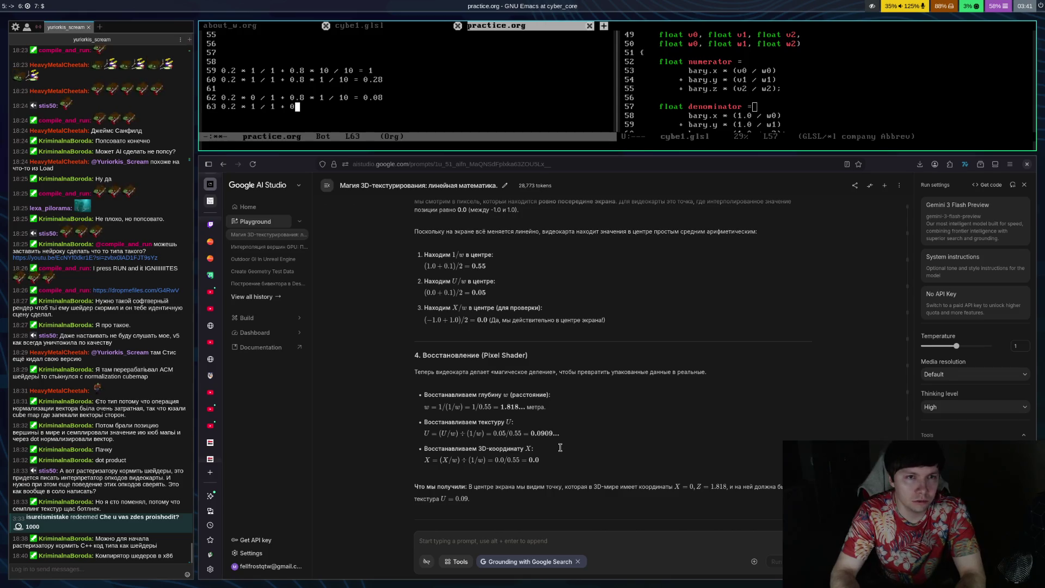
{"action": "type", "text": ".8 * 1 / 10 ="}
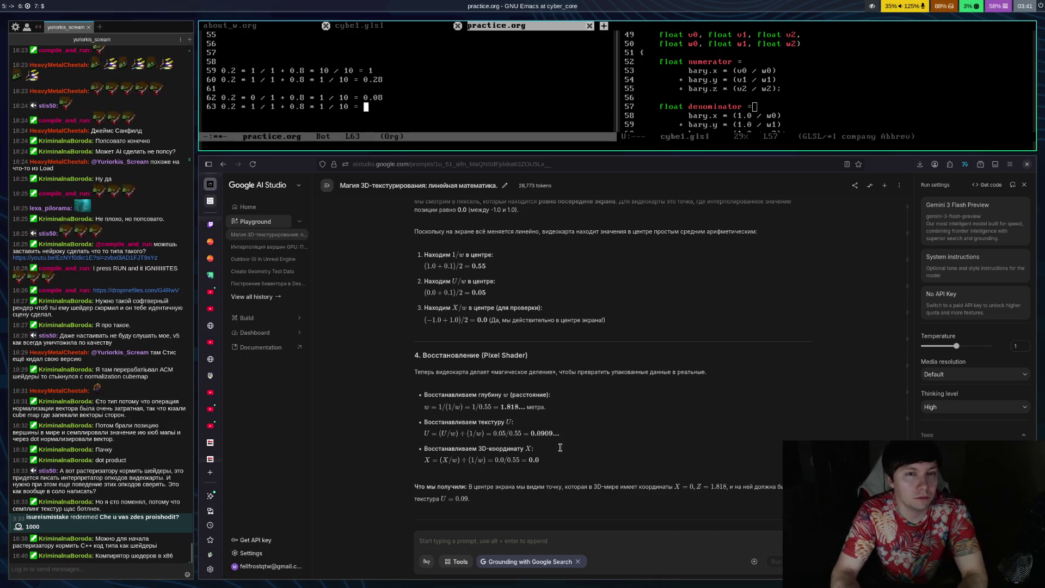
{"action": "type", "text": "0.28"}
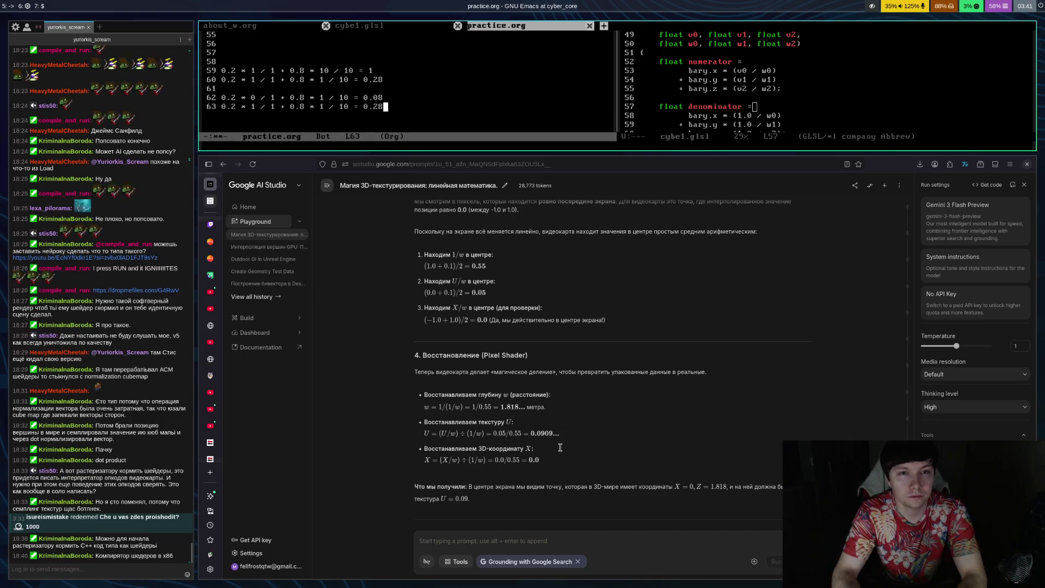
{"action": "key", "text": "ctrl+x"}
{"action": "key", "text": "ctrl+s"}
Step: Add a blank line after line 63, save the notes again, and open a new terminal
{"action": "key", "text": "Return"}
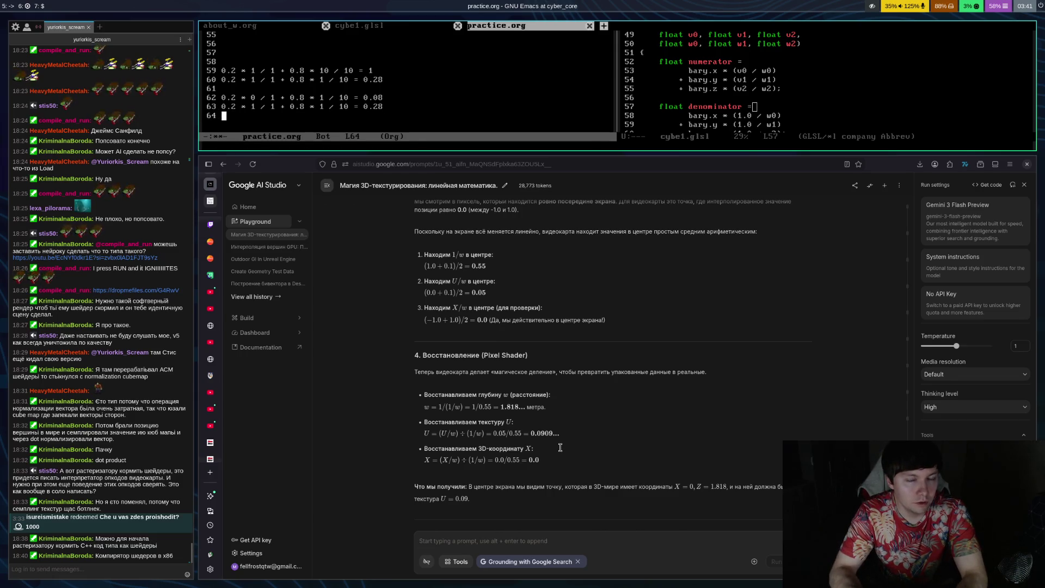
{"action": "key", "text": "ctrl+x"}
{"action": "key", "text": "ctrl+s"}
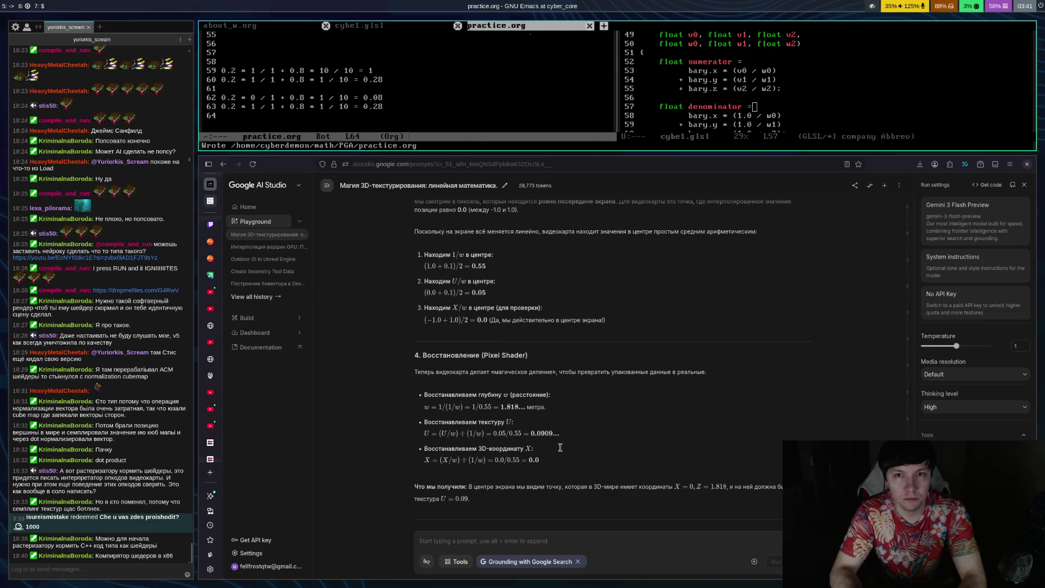
{"action": "key", "text": "super+Return"}
Step: Start python3 and evaluate 0.08 / 0.28, giving 0.2857142857142857
{"action": "type", "text": "pu"}
{"action": "type", "text": "thon3"}
{"action": "key", "text": "Return"}
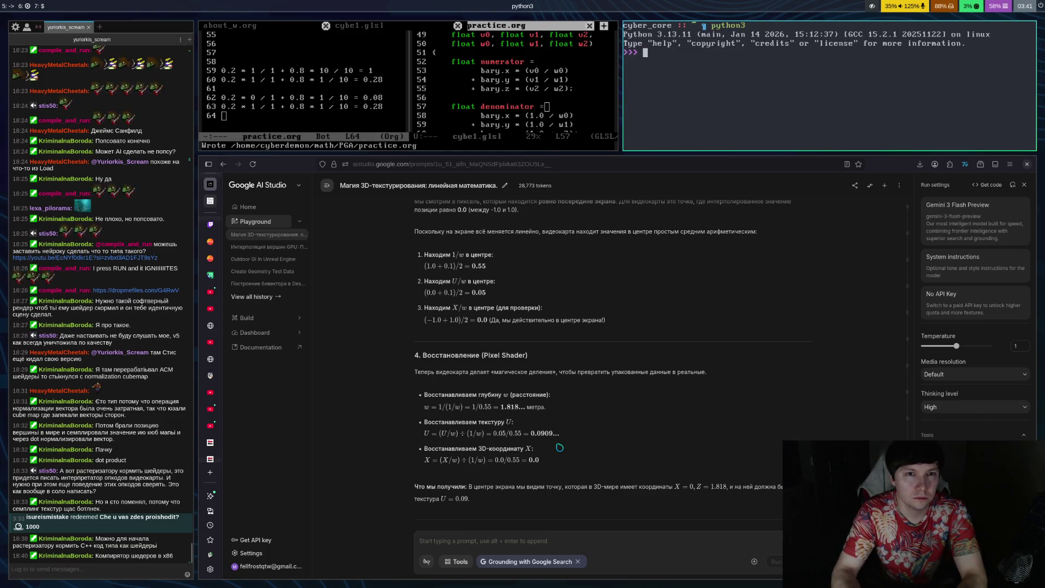
{"action": "type", "text": "0."}
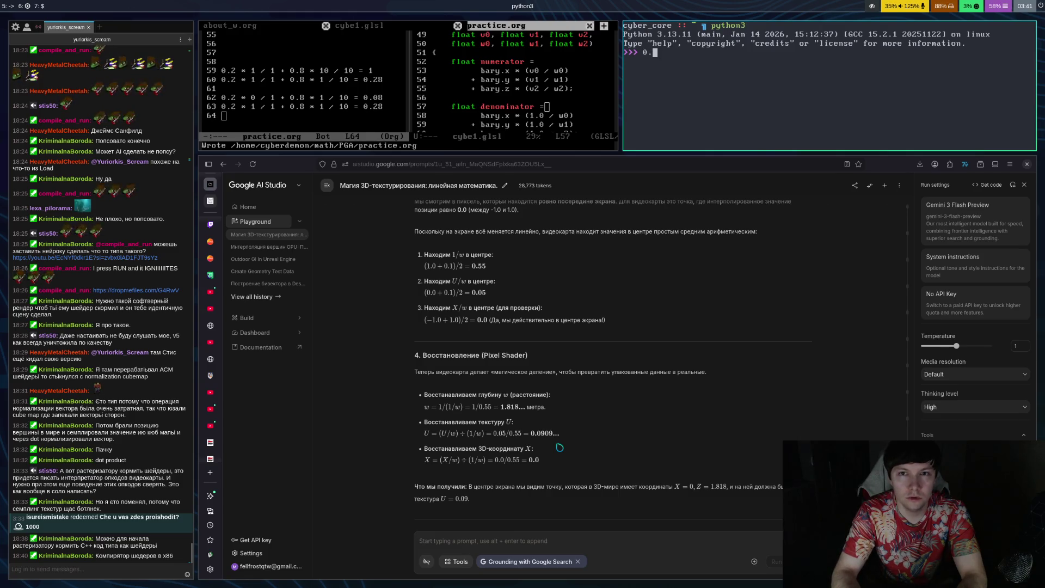
{"action": "type", "text": "08 / 0.28"}
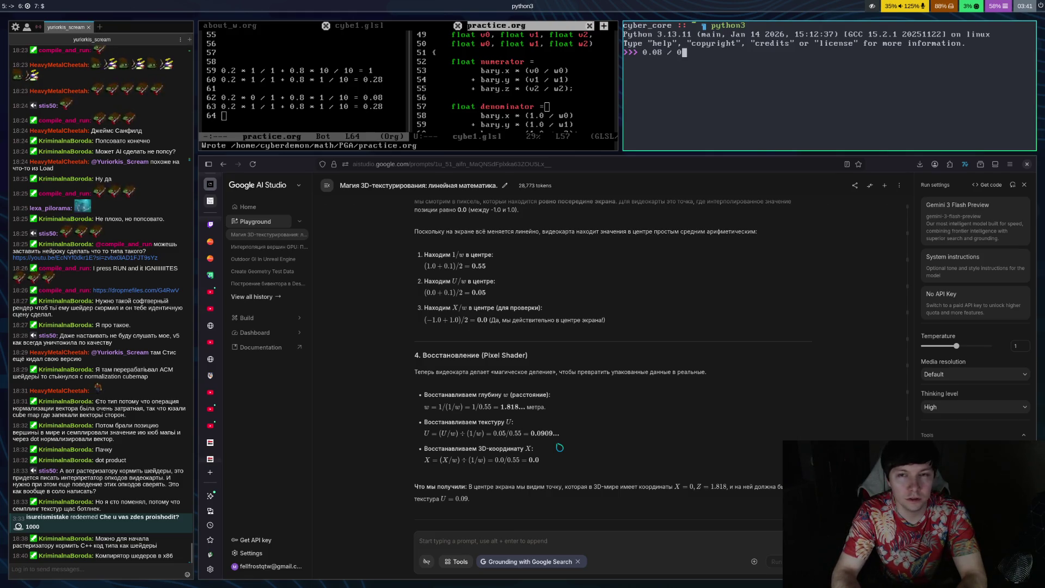
{"action": "key", "text": "Return"}
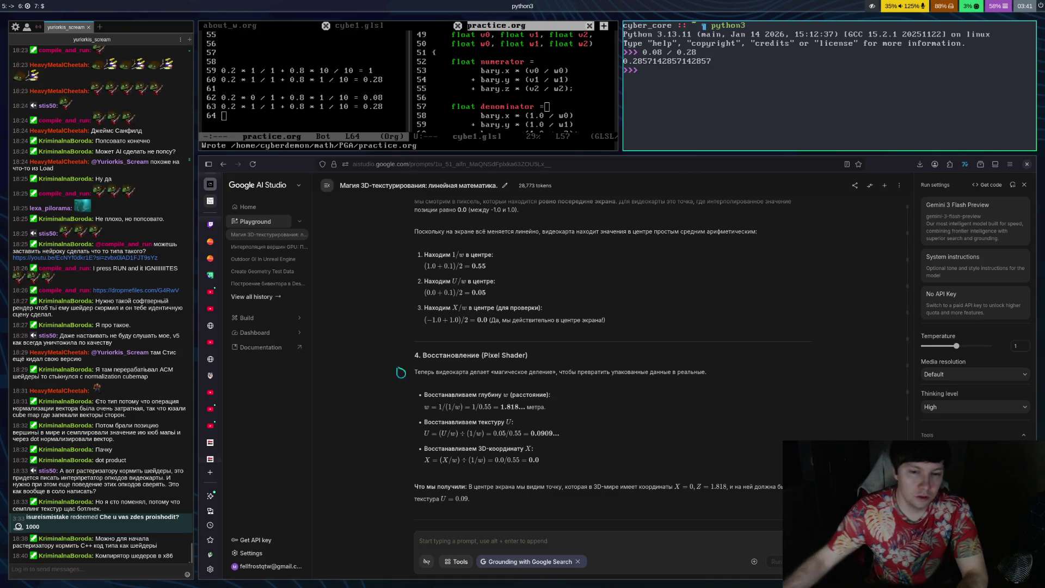
Step: Read through Gemini's reply putting the 80% point's depth at about 3.57 metres (1 / 0.28)
{"action": "scroll", "coordinate": [729, 411], "scroll_direction": "down", "scroll_amount": 7}
{"action": "scroll", "coordinate": [652, 495], "scroll_direction": "down", "scroll_amount": 15}
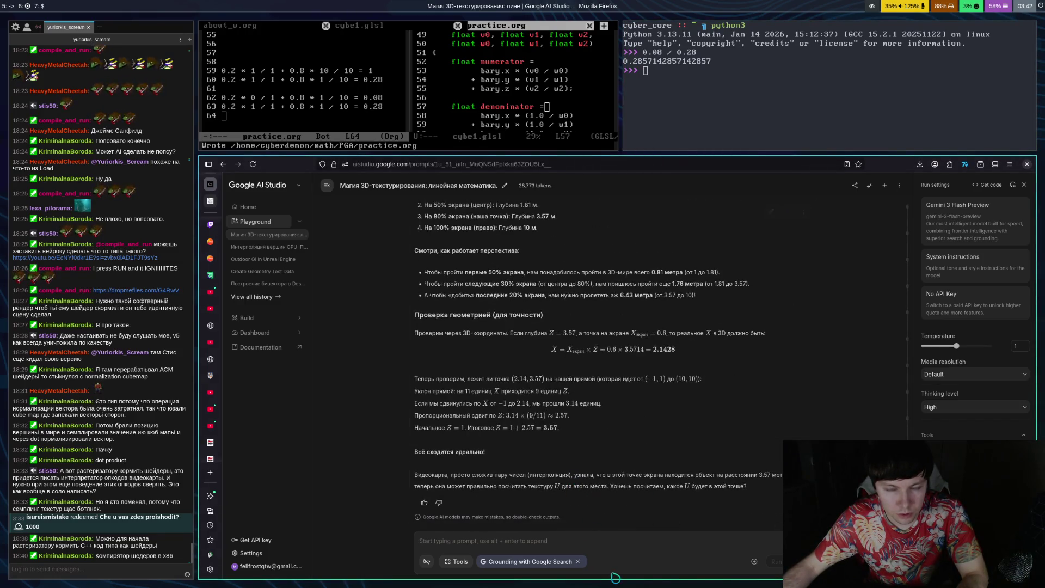
{"action": "left_click", "coordinate": [625, 546]}
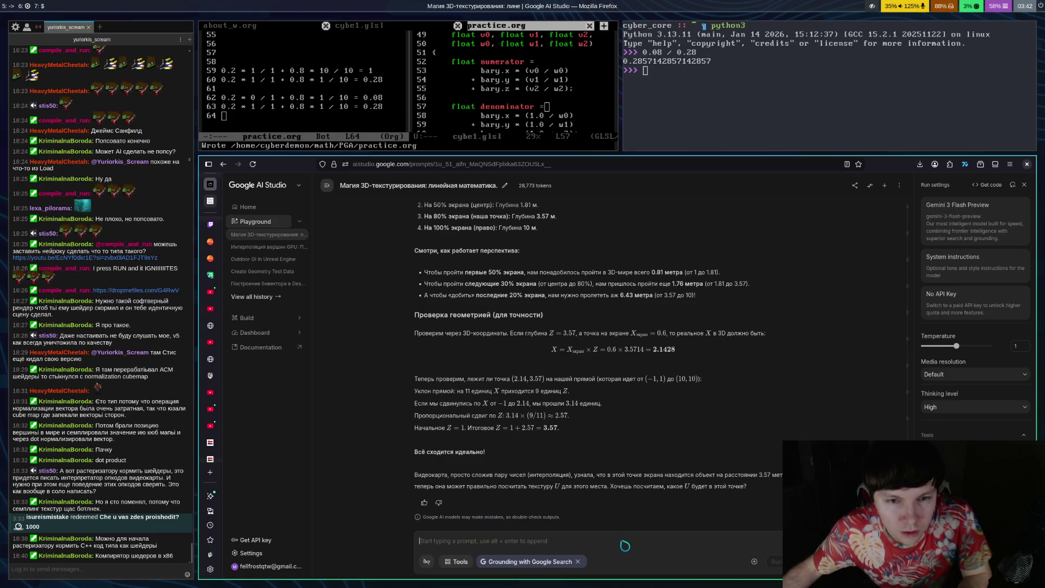
{"action": "scroll", "coordinate": [642, 343], "scroll_direction": "up", "scroll_amount": 4}
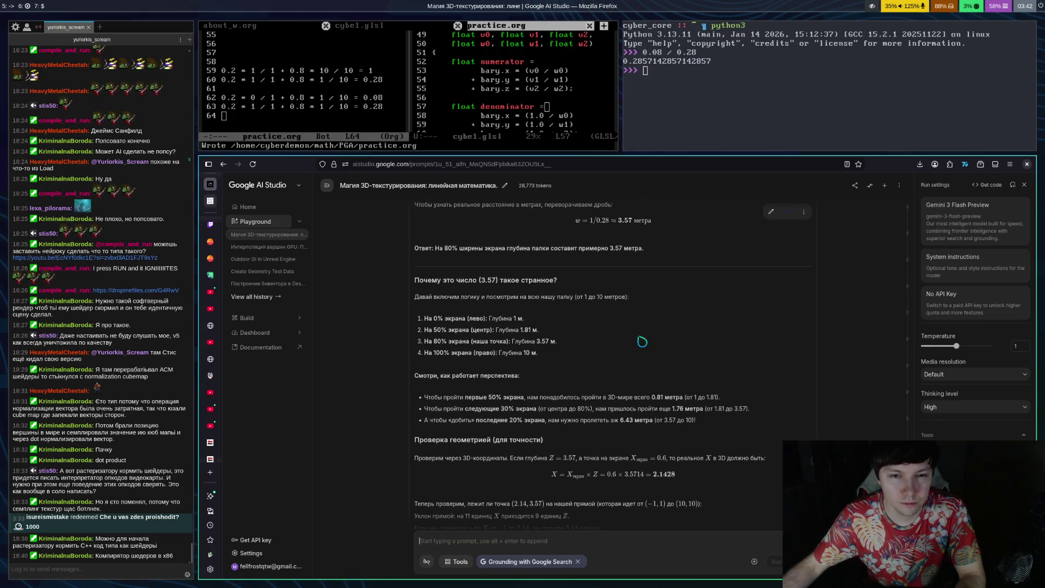
{"action": "scroll", "coordinate": [653, 348], "scroll_direction": "up", "scroll_amount": 4}
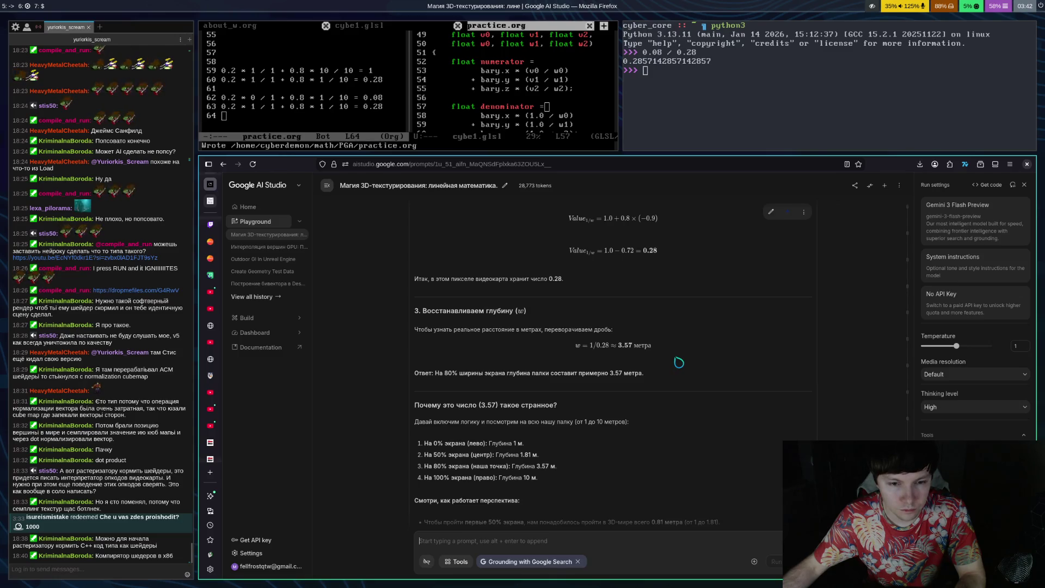
{"action": "scroll", "coordinate": [708, 389], "scroll_direction": "up", "scroll_amount": 5}
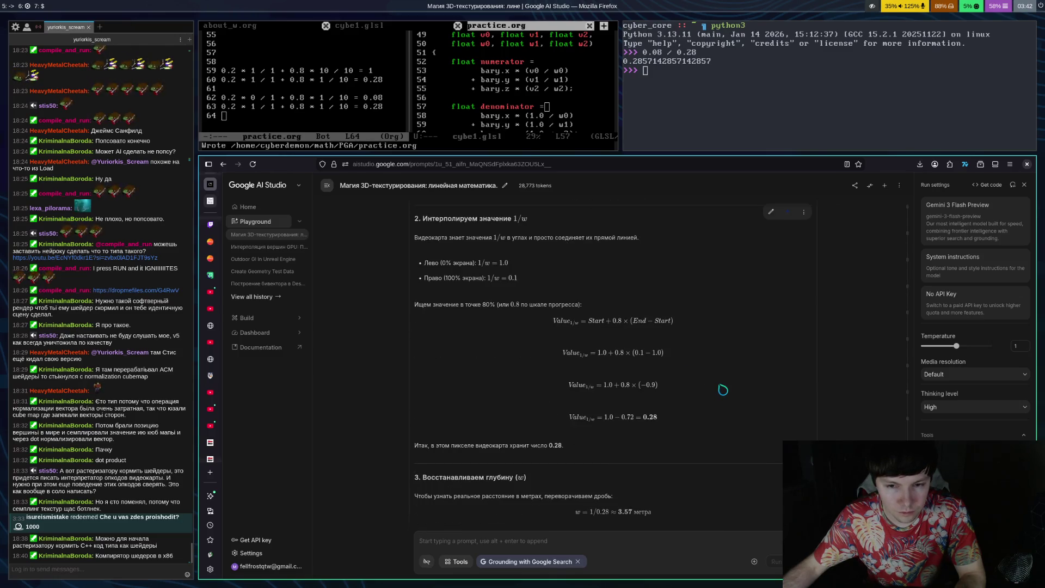
{"action": "scroll", "coordinate": [724, 392], "scroll_direction": "up", "scroll_amount": 10}
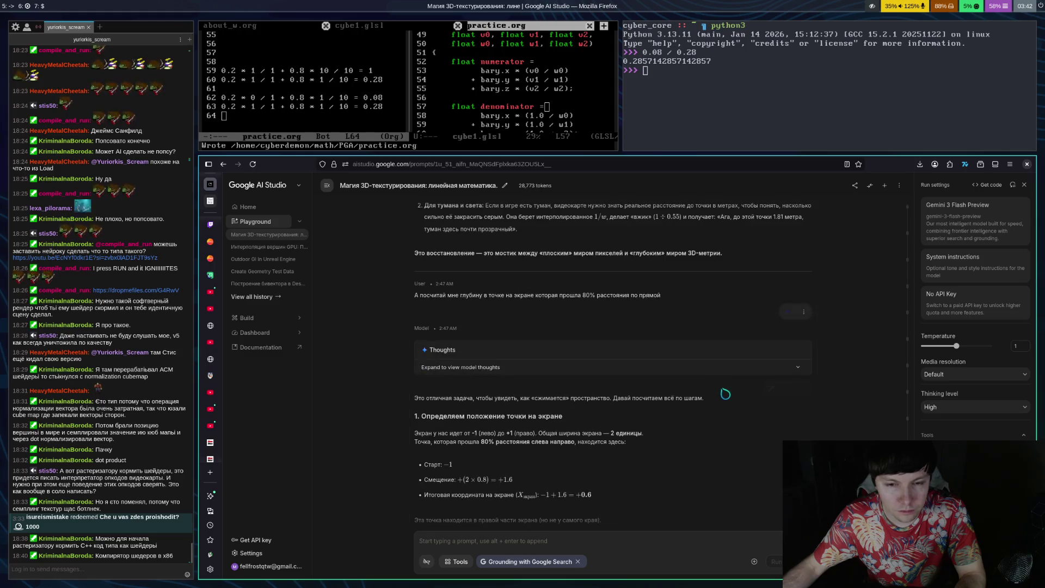
{"action": "scroll", "coordinate": [737, 457], "scroll_direction": "down", "scroll_amount": 4}
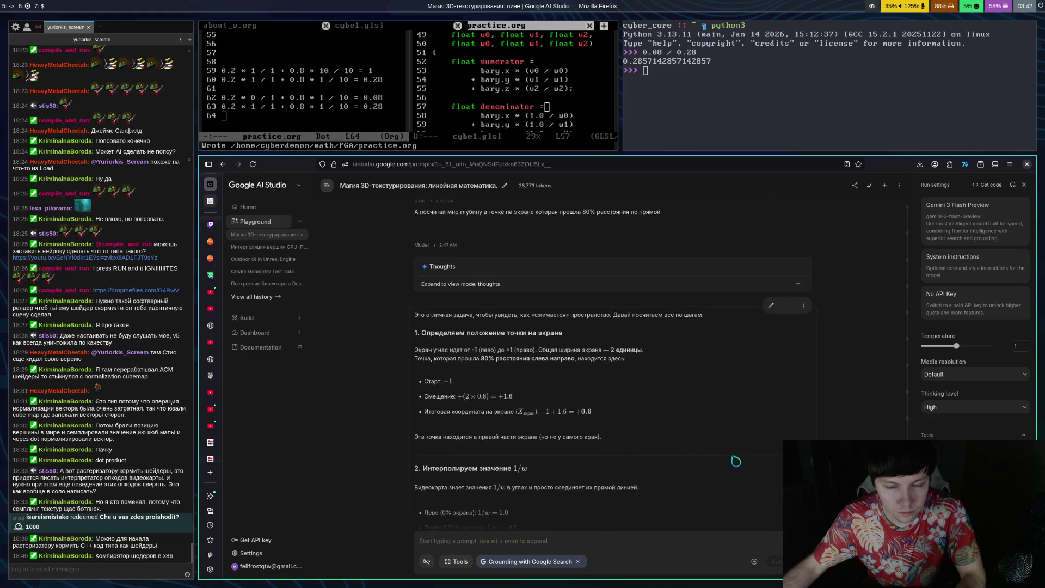
{"action": "scroll", "coordinate": [741, 451], "scroll_direction": "up", "scroll_amount": 1}
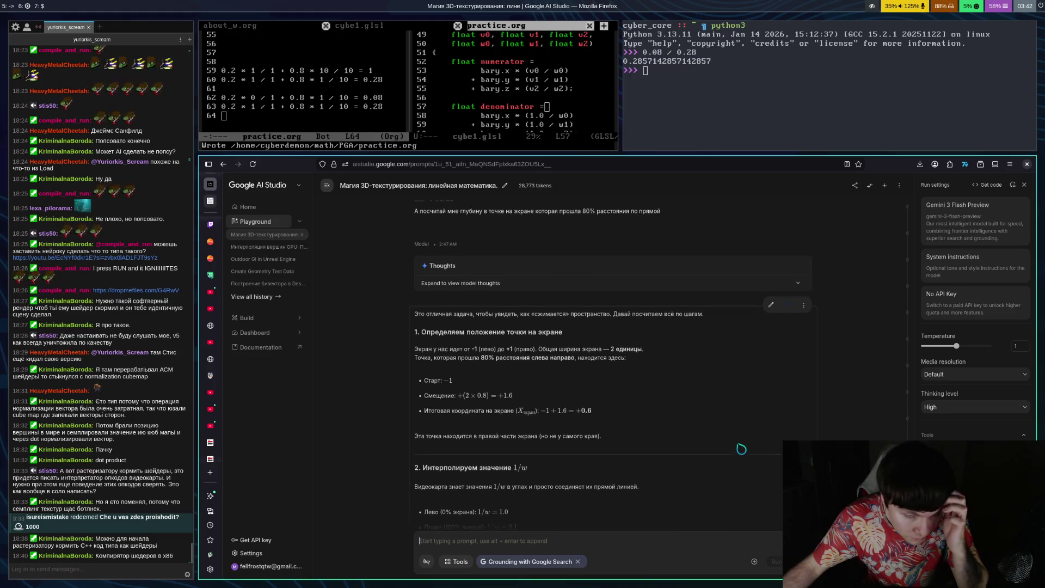
{"action": "scroll", "coordinate": [741, 449], "scroll_direction": "up", "scroll_amount": 2}
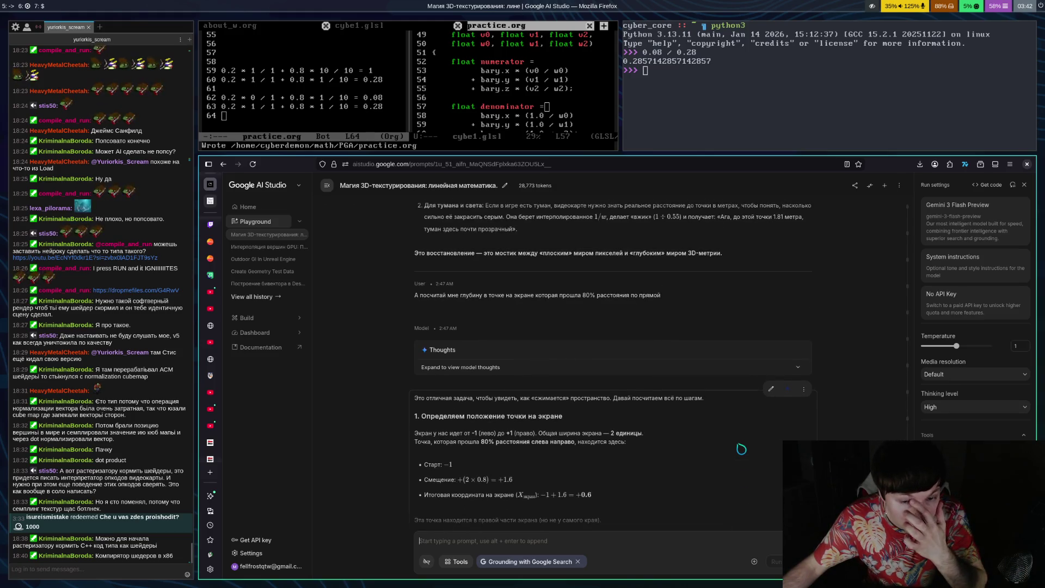
{"action": "scroll", "coordinate": [741, 449], "scroll_direction": "down", "scroll_amount": 4}
{"action": "scroll", "coordinate": [742, 449], "scroll_direction": "down", "scroll_amount": 5}
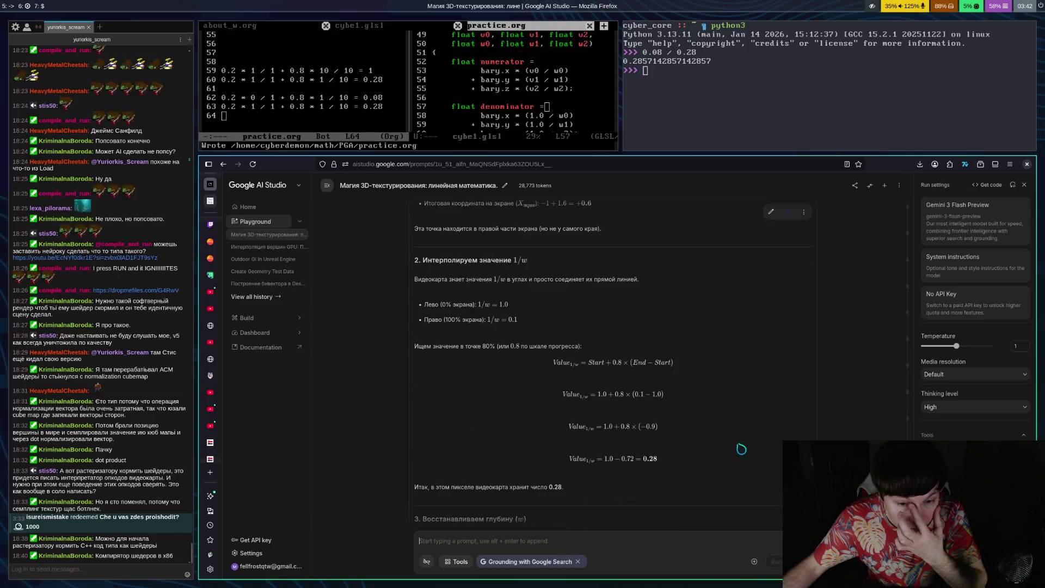
{"action": "scroll", "coordinate": [741, 449], "scroll_direction": "down", "scroll_amount": 6}
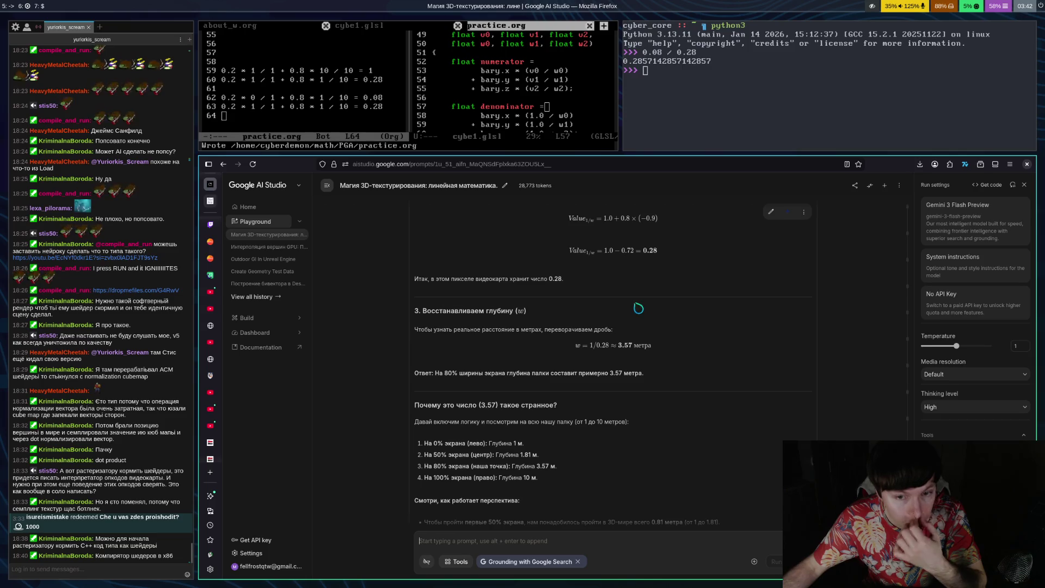
{"action": "scroll", "coordinate": [669, 387], "scroll_direction": "down", "scroll_amount": 8}
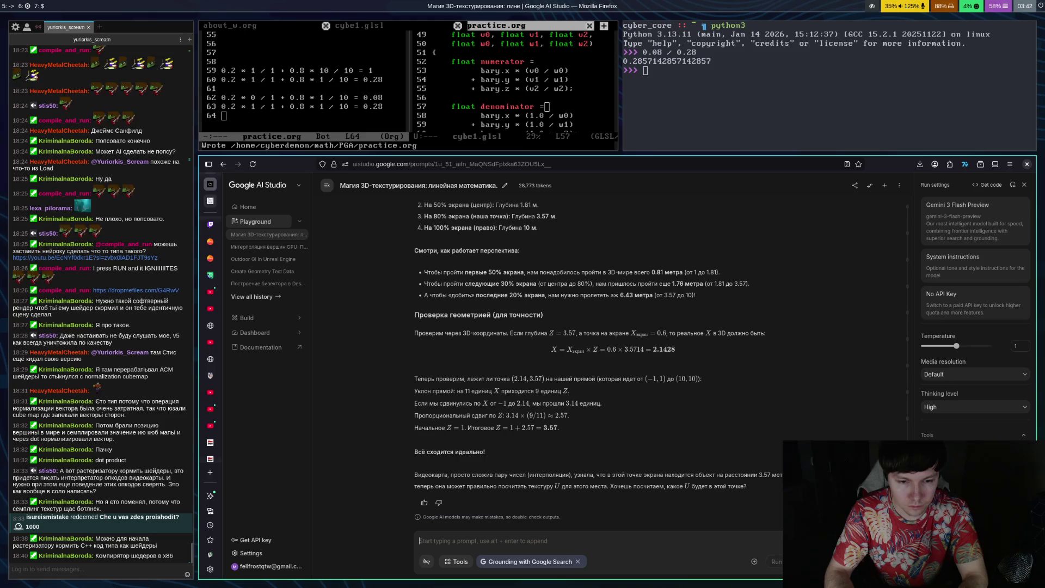
Step: Ask Gemini 'Давай теперь в этой точке для UV' to get the UV coordinate at that point
{"action": "type", "text": "Давай теперь в э"}
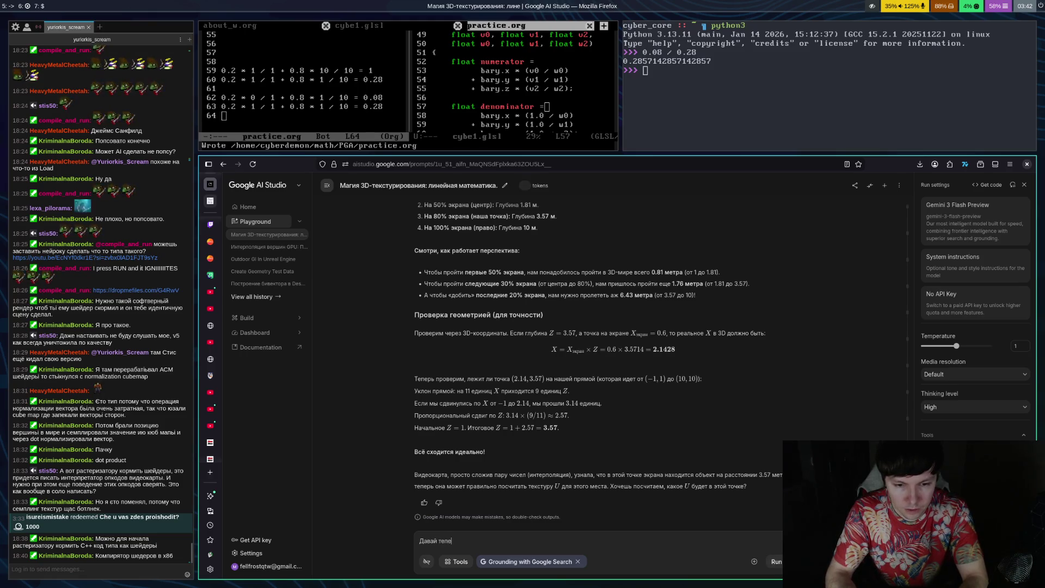
{"action": "type", "text": "той"}
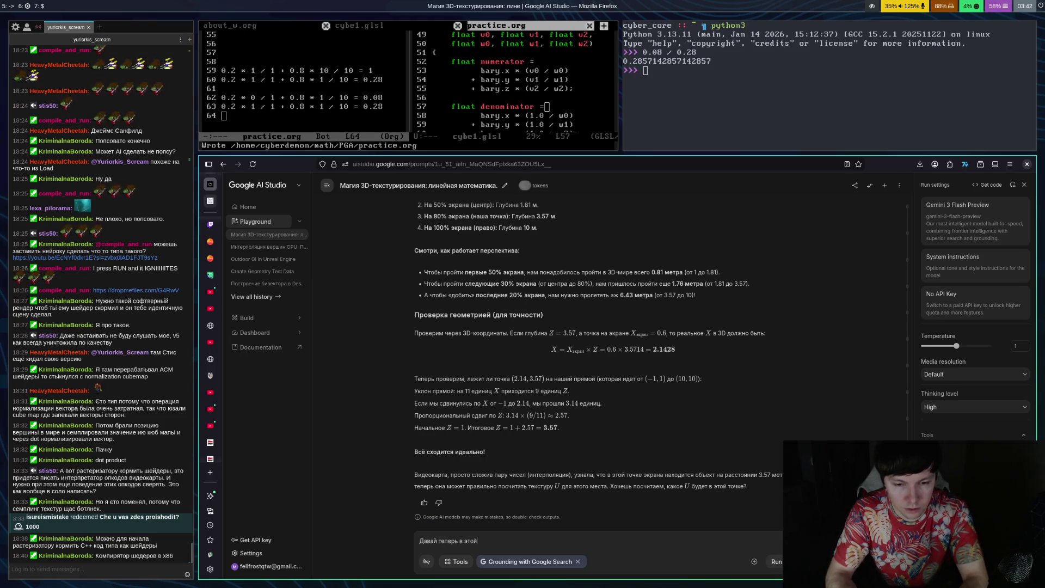
{"action": "type", "text": " точке для Я"}
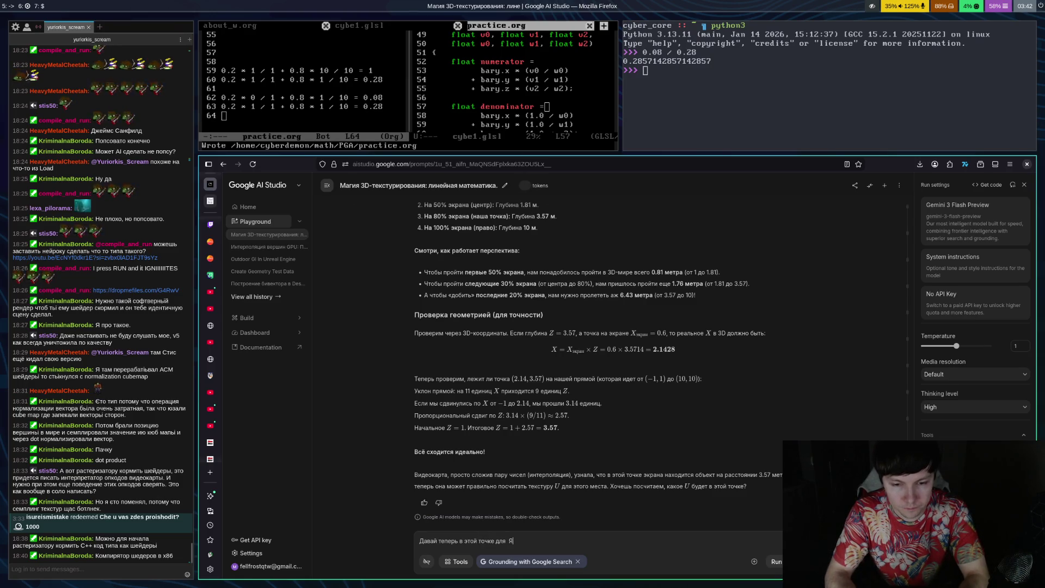
{"action": "key", "text": "BackSpace"}
{"action": "type", "text": "UV"}
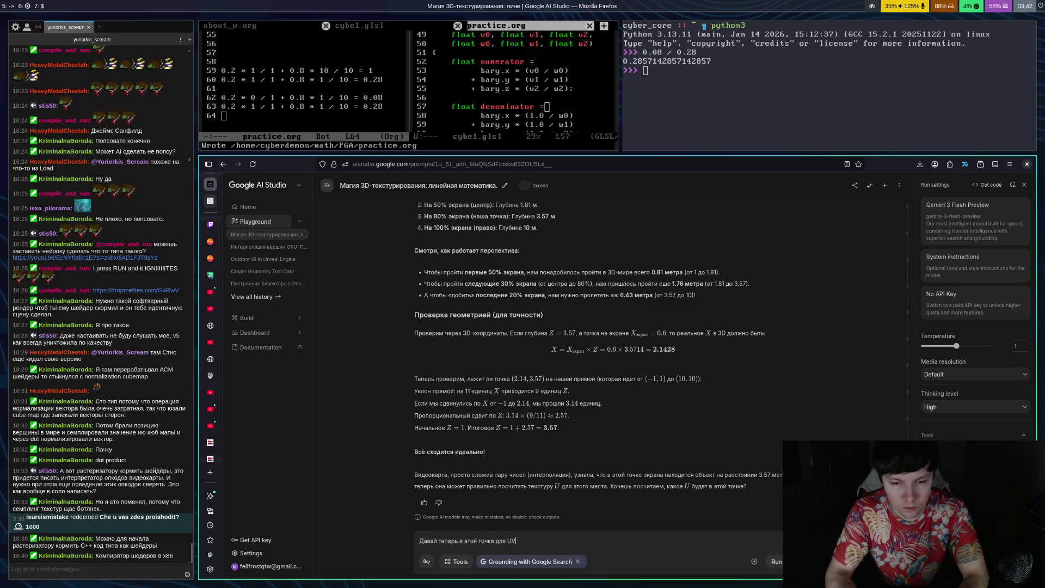
{"action": "key", "text": "ctrl+Return"}
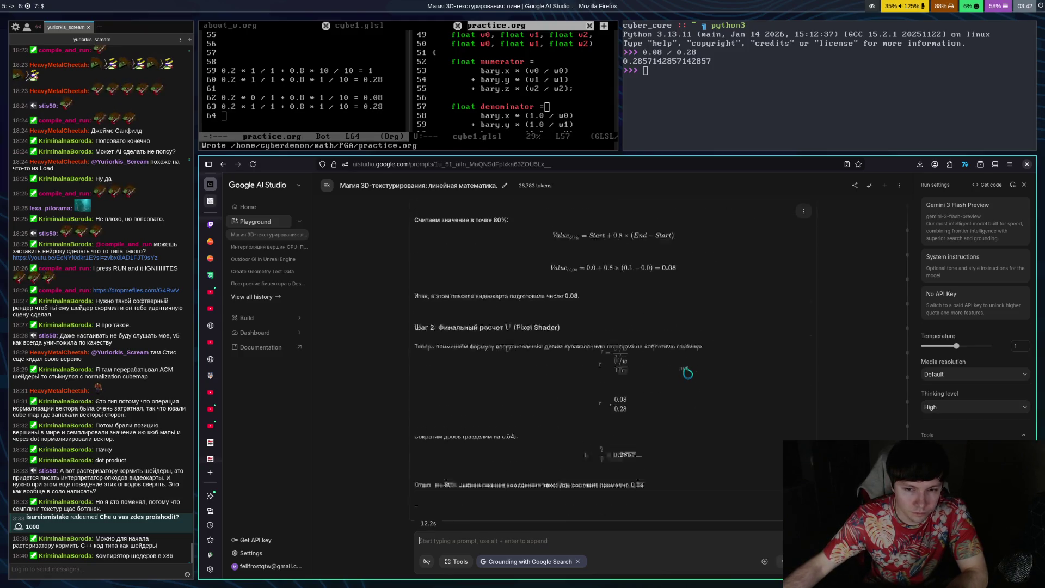
{"action": "scroll", "coordinate": [699, 351], "scroll_direction": "up", "scroll_amount": 2}
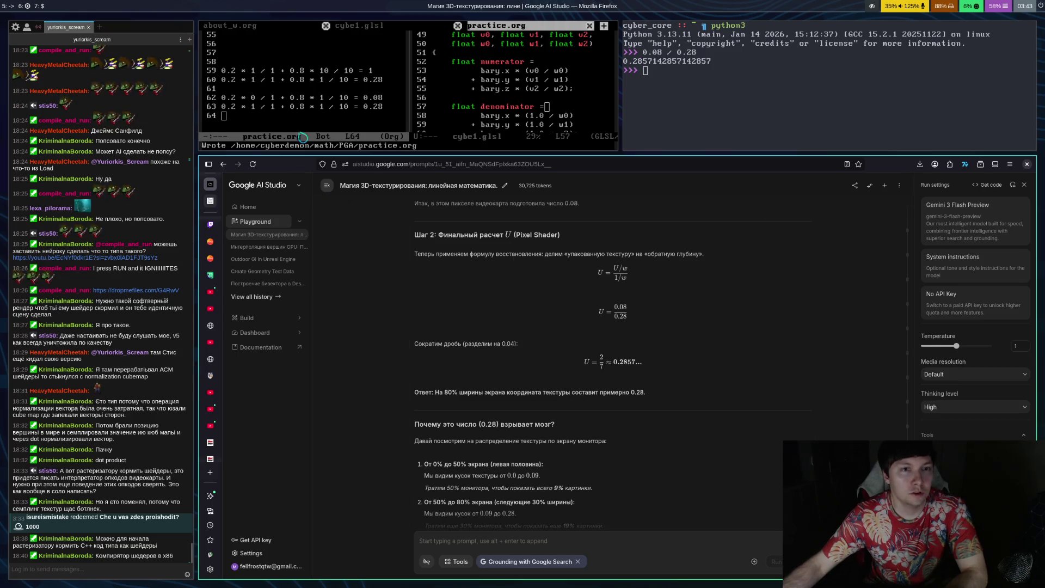
{"action": "left_click", "coordinate": [279, 126]}
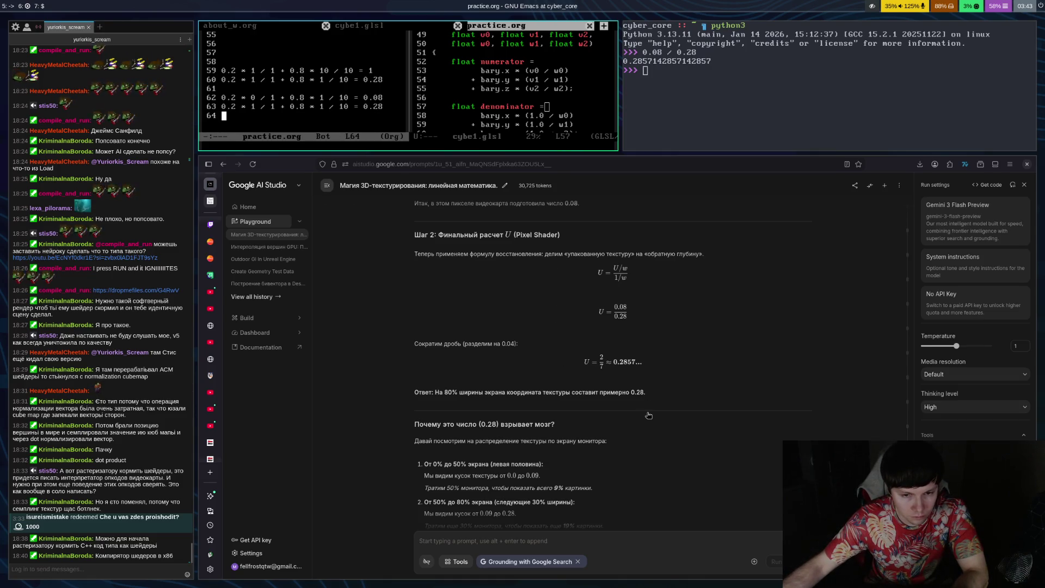
{"action": "scroll", "coordinate": [728, 422], "scroll_direction": "down", "scroll_amount": 5}
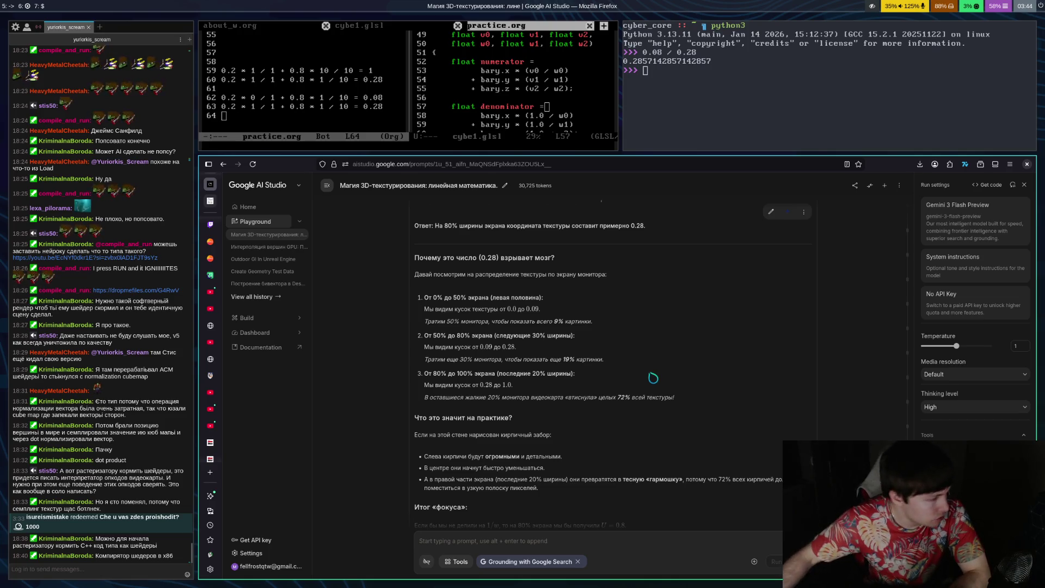
Step: Read Gemini's answer that the texture coordinate is about 0.28 (2/7), then enlarge the top tiles
{"action": "scroll", "coordinate": [653, 377], "scroll_direction": "down", "scroll_amount": 5}
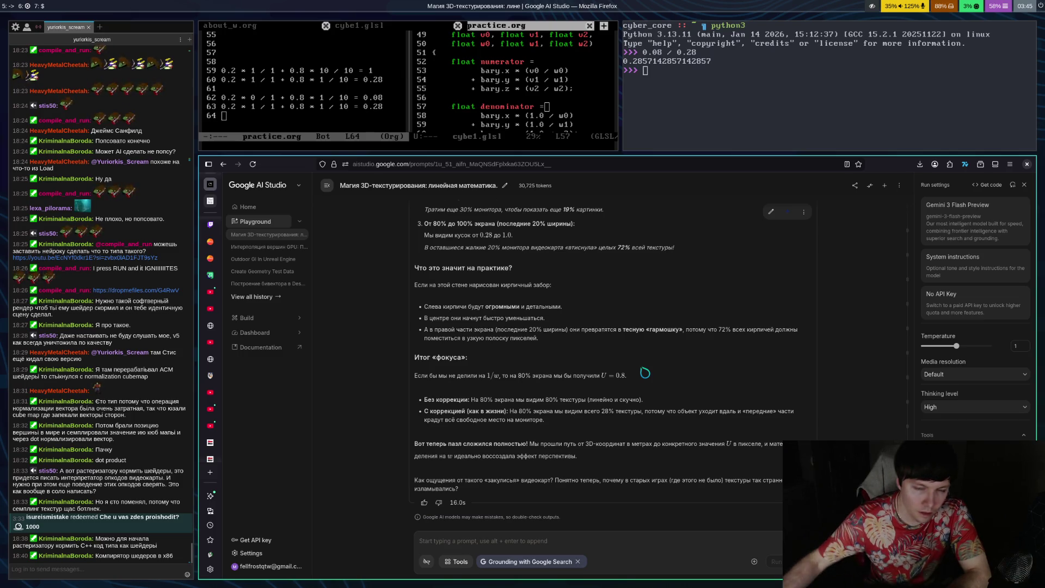
{"action": "scroll", "coordinate": [672, 367], "scroll_direction": "up", "scroll_amount": 3}
{"action": "scroll", "coordinate": [671, 366], "scroll_direction": "up", "scroll_amount": 2}
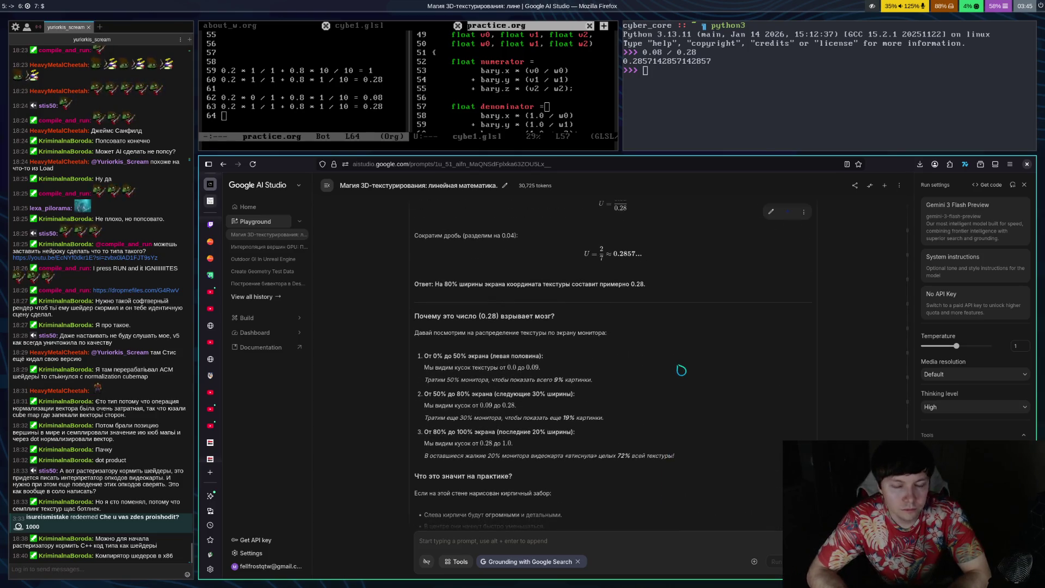
{"action": "key", "text": "super+ctrl+Down"}
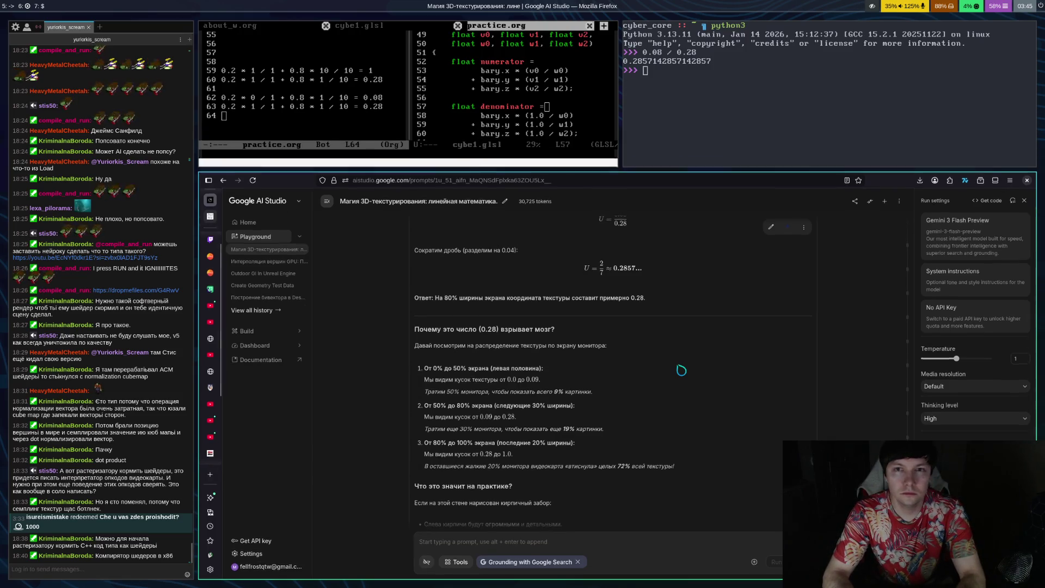
Step: Focus the python terminal and quit the Python interpreter with exit
{"action": "key", "text": "super+Left"}
{"action": "key", "text": "super+Right"}
{"action": "key", "text": "super+Up"}
{"action": "key", "text": "super+Right"}
{"action": "type", "text": "exit"}
{"action": "key", "text": "Return"}
Step: Close the terminal shell, give the browser more height, and switch to the Twitch stream tab
{"action": "type", "text": "exit"}
{"action": "key", "text": "Return"}
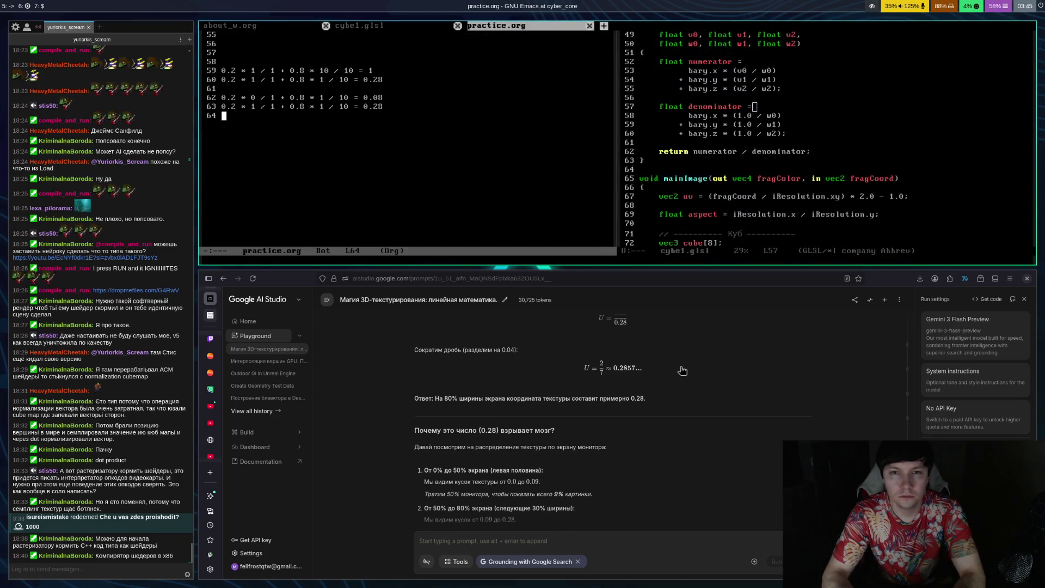
{"action": "key", "text": "super+ctrl+Up"}
{"action": "key", "text": "super+ctrl+Up"}
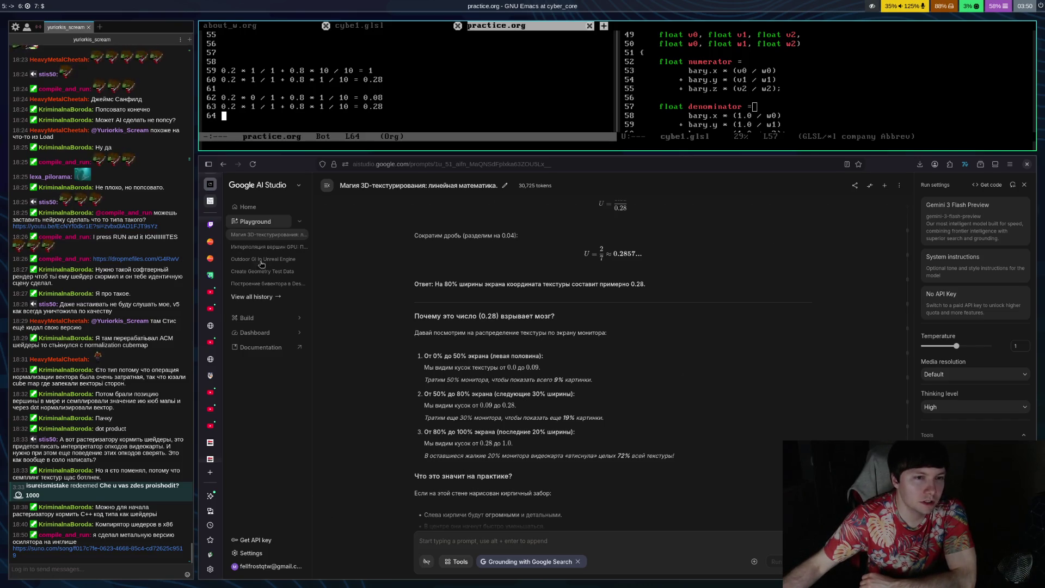
{"action": "left_click", "coordinate": [210, 223]}
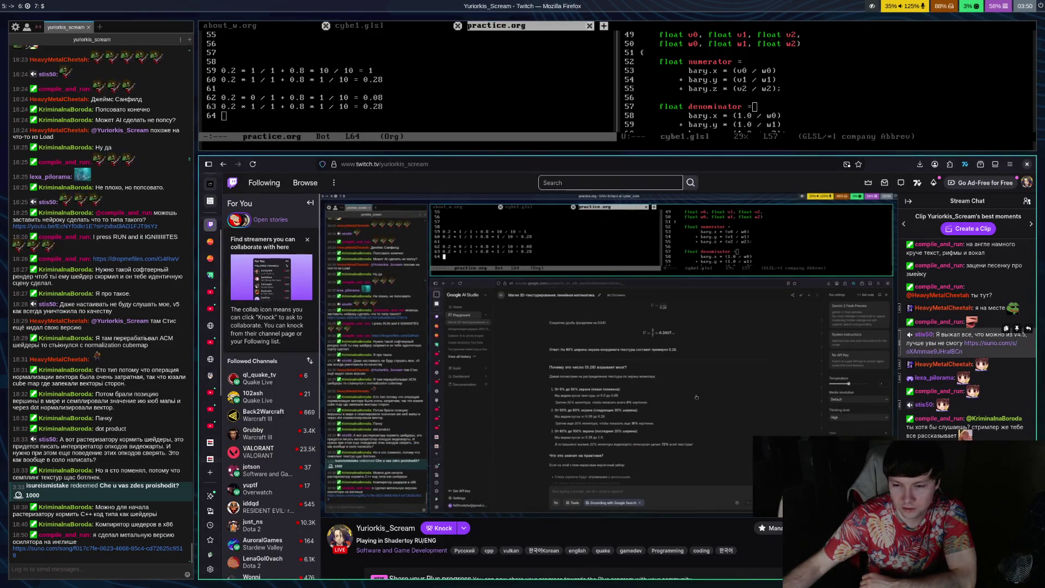
Step: Open the suno.com link from chat and play 'I'm the New John Carmack'
{"action": "left_click", "coordinate": [98, 548]}
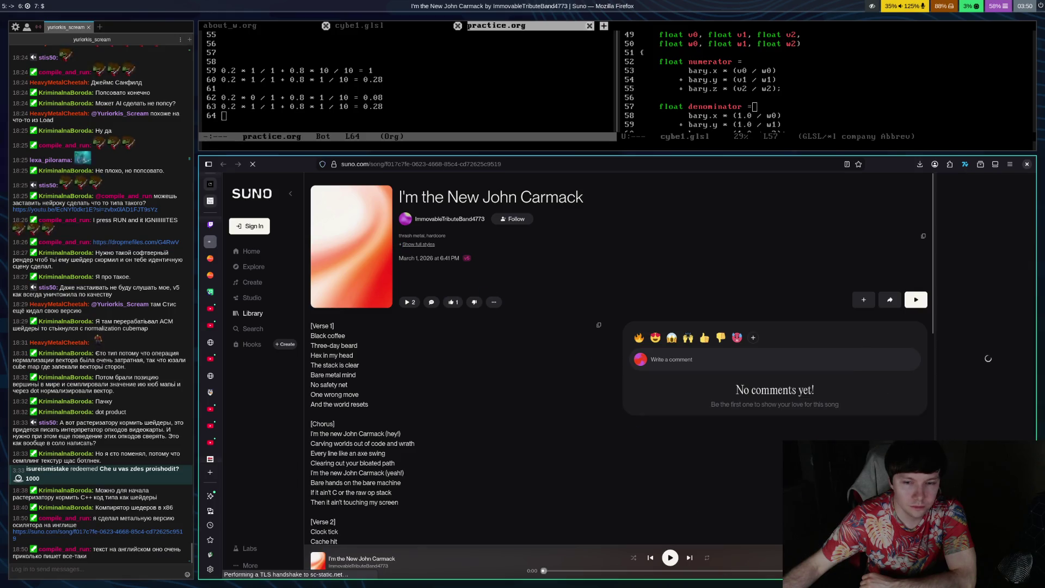
{"action": "left_click", "coordinate": [675, 564]}
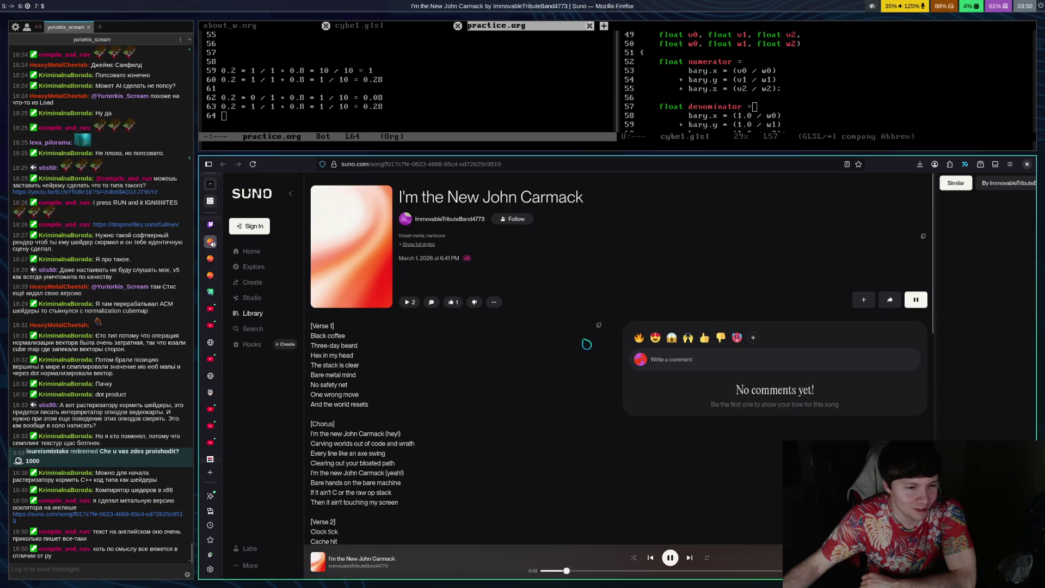
Step: Scroll through the I'm the New John Carmack lyrics past the second chorus to the bridge
{"action": "scroll", "coordinate": [564, 348], "scroll_direction": "down", "scroll_amount": 2}
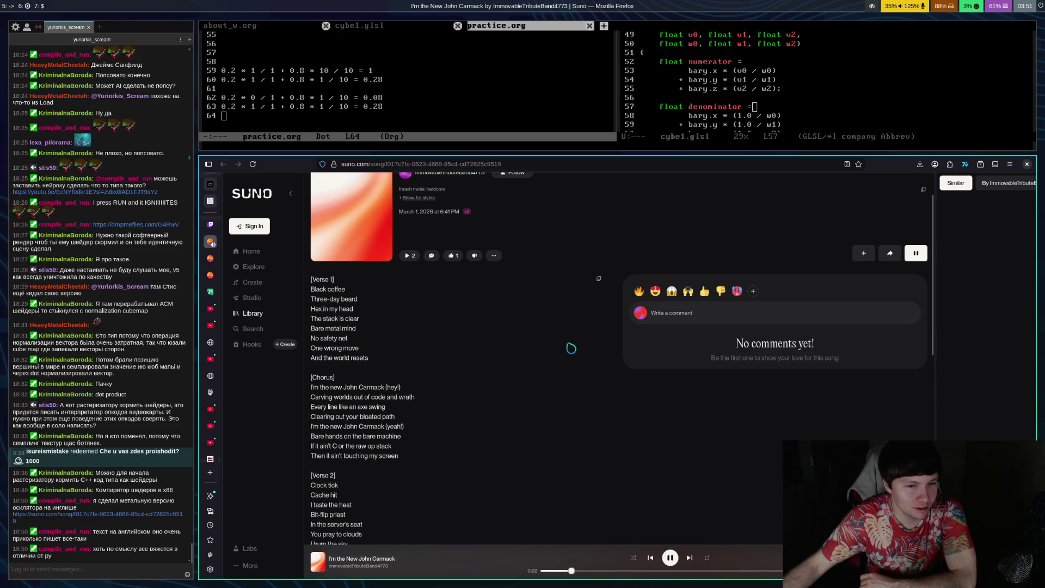
{"action": "scroll", "coordinate": [571, 348], "scroll_direction": "up", "scroll_amount": 2}
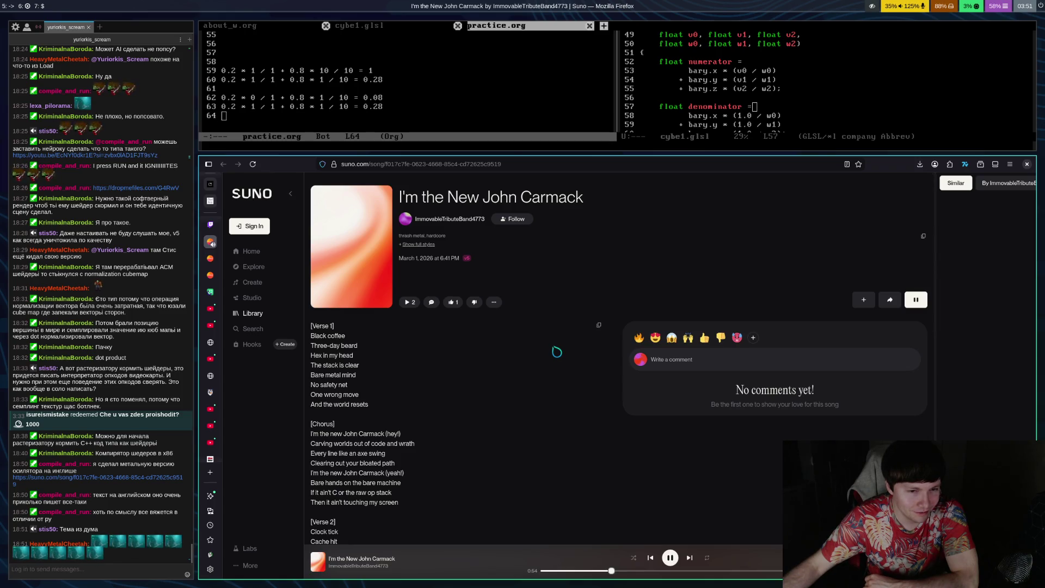
{"action": "scroll", "coordinate": [557, 351], "scroll_direction": "down", "scroll_amount": 3}
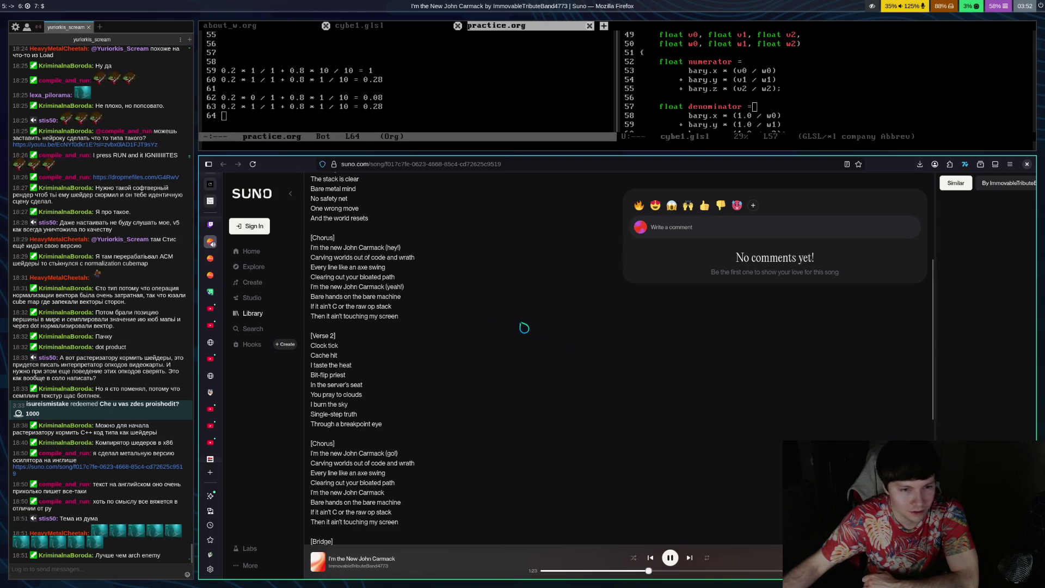
{"action": "scroll", "coordinate": [524, 327], "scroll_direction": "down", "scroll_amount": 1}
{"action": "scroll", "coordinate": [525, 324], "scroll_direction": "down", "scroll_amount": 1}
{"action": "scroll", "coordinate": [526, 324], "scroll_direction": "down", "scroll_amount": 1}
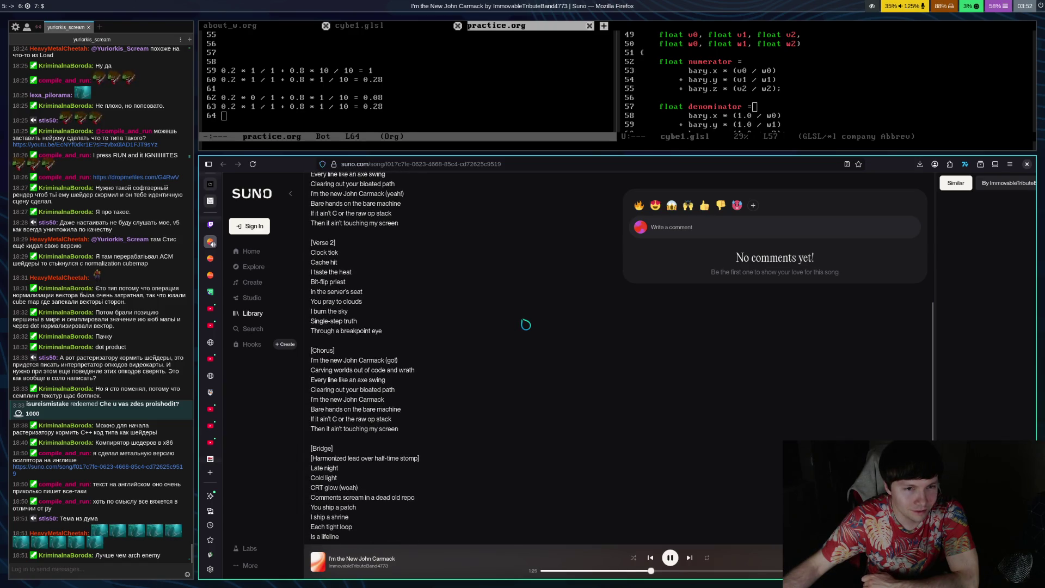
{"action": "scroll", "coordinate": [526, 325], "scroll_direction": "down", "scroll_amount": 1}
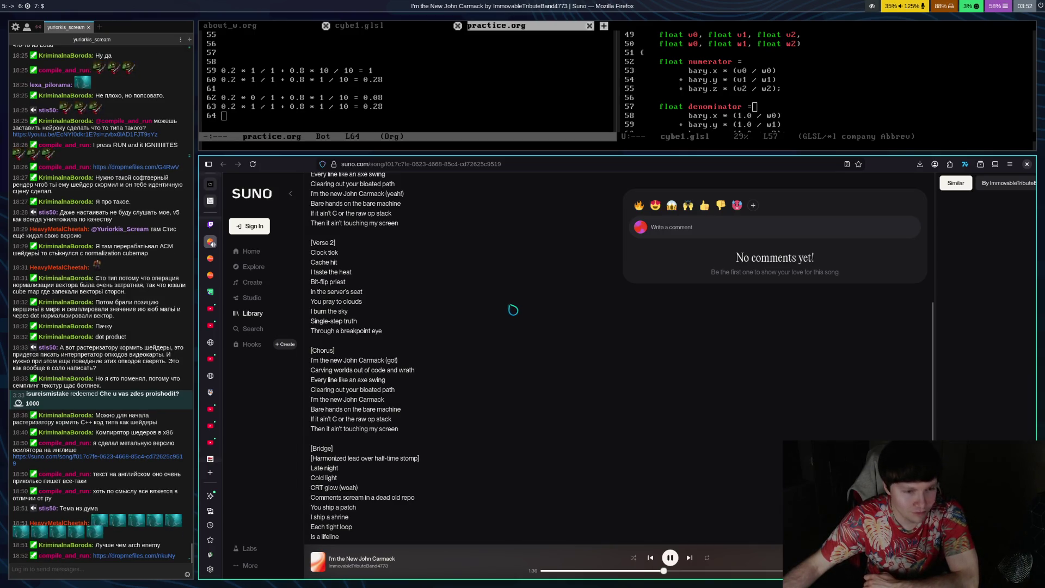
Step: Download I'm the New John Carmack.mp3 from the DropMeFiles link shared in Twitch chat
{"action": "left_click", "coordinate": [210, 224]}
{"action": "left_click", "coordinate": [958, 507]}
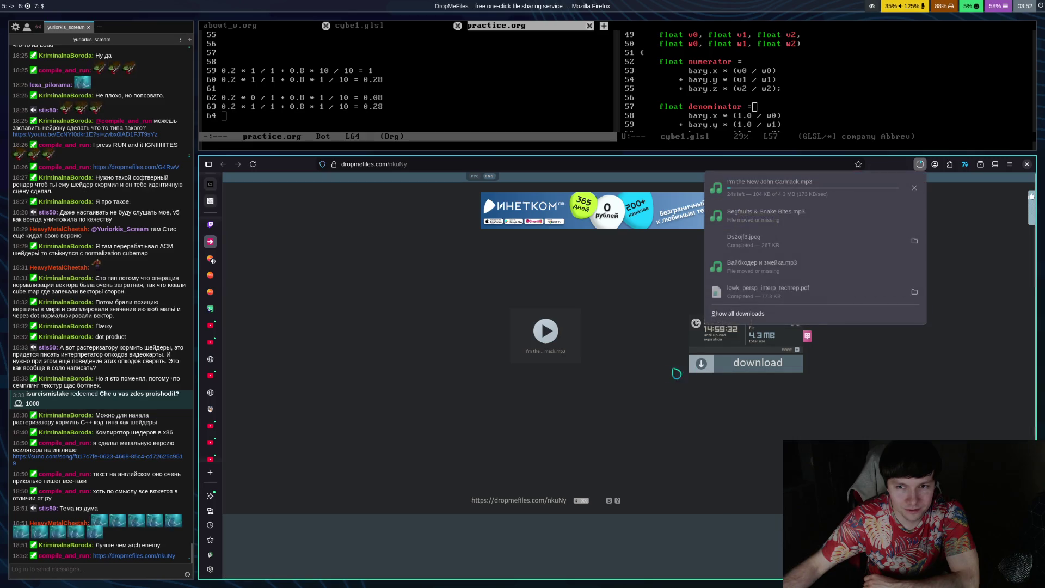
{"action": "left_click", "coordinate": [776, 471]}
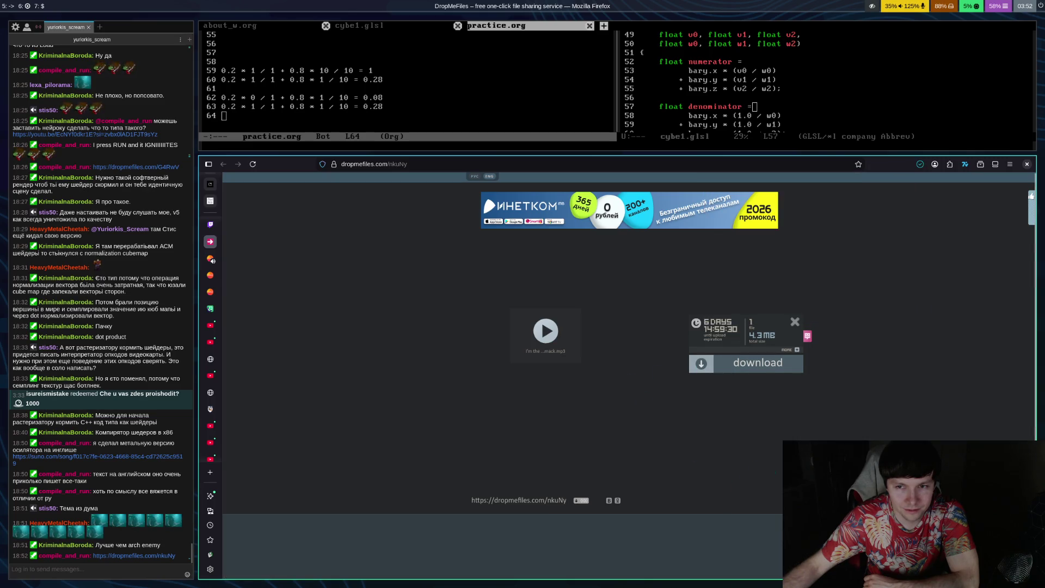
{"action": "key", "text": "super+Return"}
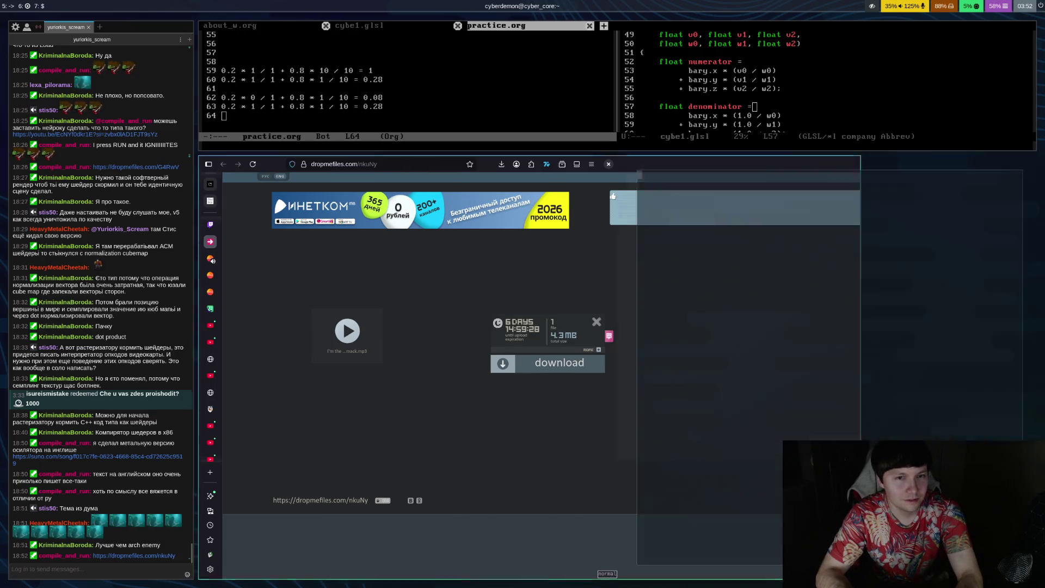
Step: Move the downloaded I'm the New John Carmack.mp3 into music/Suno
{"action": "type", "text": "mv d"}
{"action": "key", "text": "Tab"}
{"action": "type", "text": "I"}
{"action": "key", "text": "Tab"}
{"action": "type", "text": "music/Suno/"}
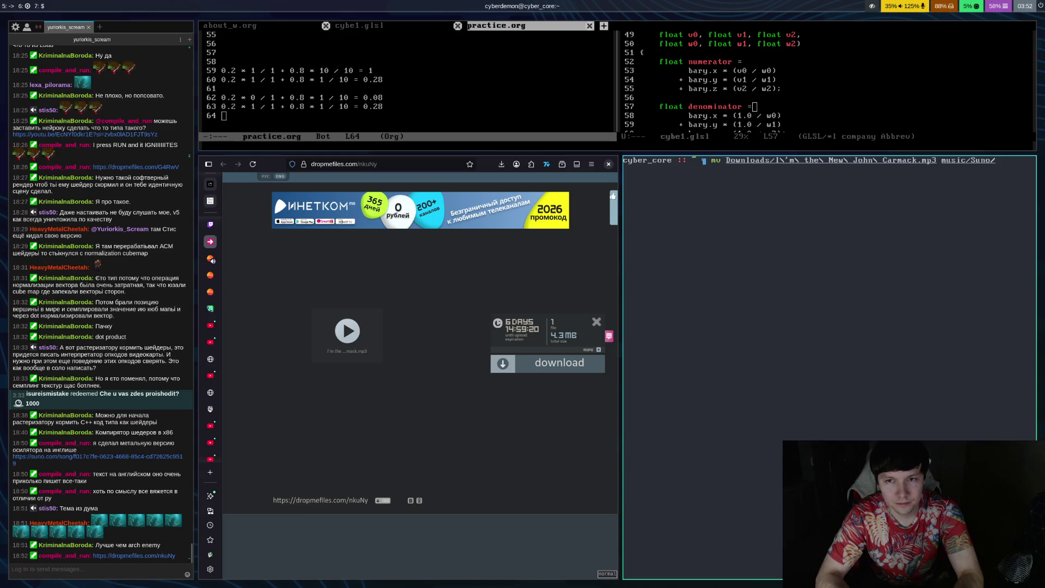
{"action": "key", "text": "Return"}
Step: Change into music/Suno and list its files
{"action": "type", "text": "cd music/"}
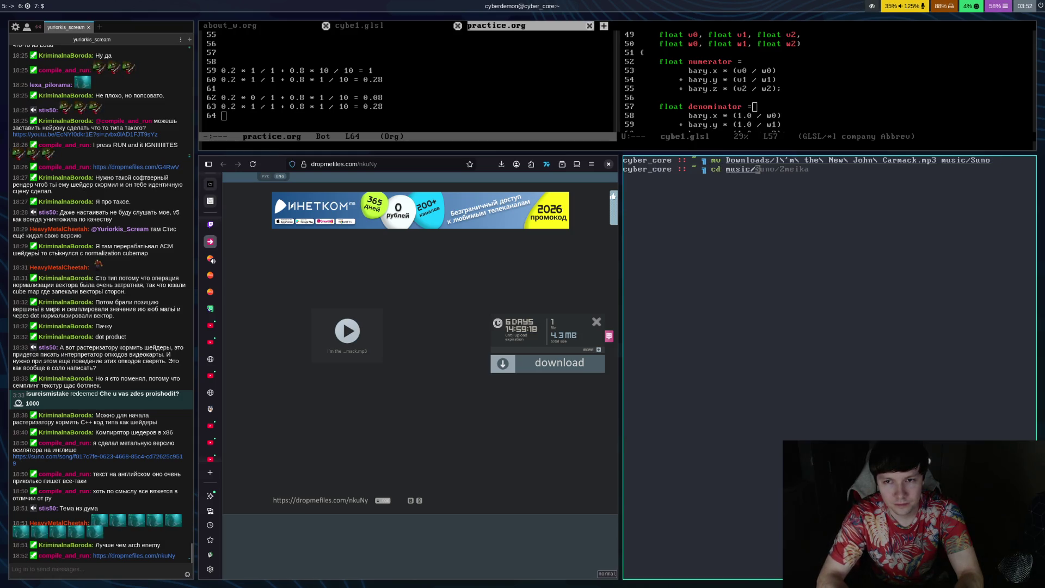
{"action": "type", "text": "Suno/"}
{"action": "key", "text": "Return"}
{"action": "type", "text": "ls"}
{"action": "key", "text": "Return"}
Step: Create the IamAnewJohnCarmack folder with mkdir and list the directory to confirm it
{"action": "type", "text": "m"}
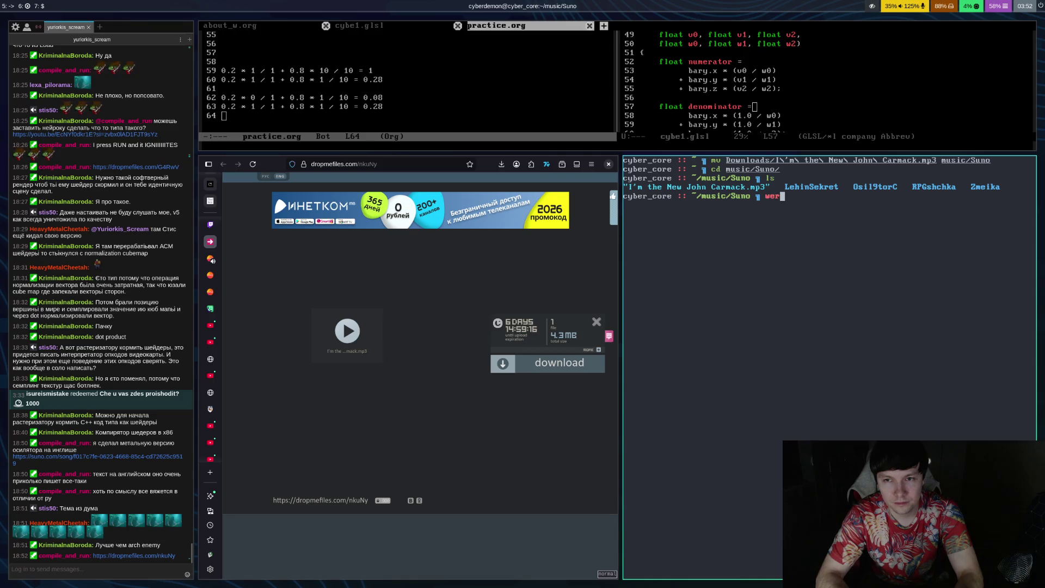
{"action": "type", "text": "dir"}
{"action": "key", "text": "BackSpace"}
{"action": "key", "text": "BackSpace"}
{"action": "key", "text": "BackSpace"}
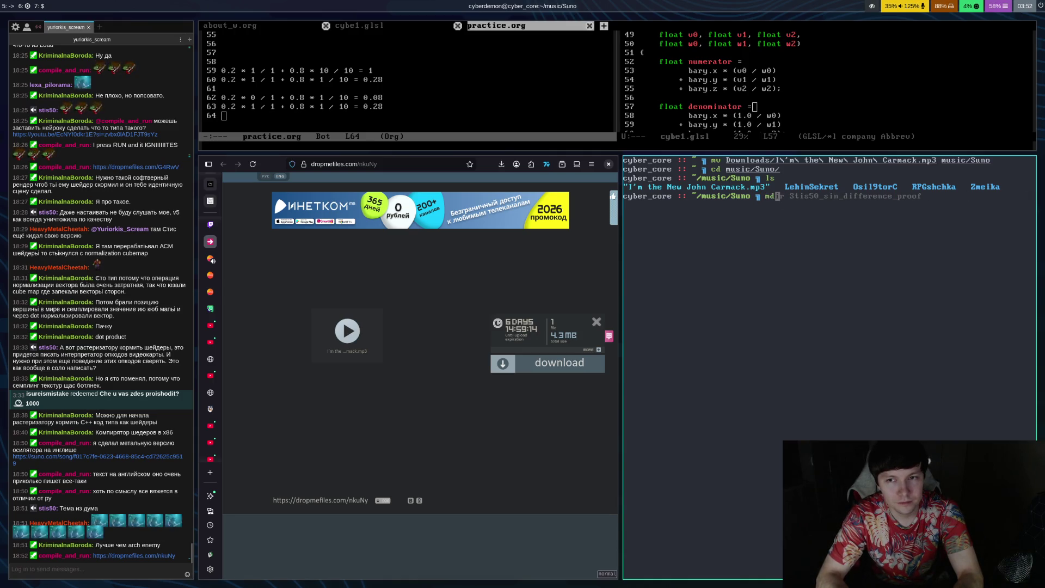
{"action": "type", "text": "ddir"}
{"action": "key", "text": "BackSpace"}
{"action": "key", "text": "BackSpace"}
{"action": "key", "text": "BackSpace"}
{"action": "type", "text": "kdir l"}
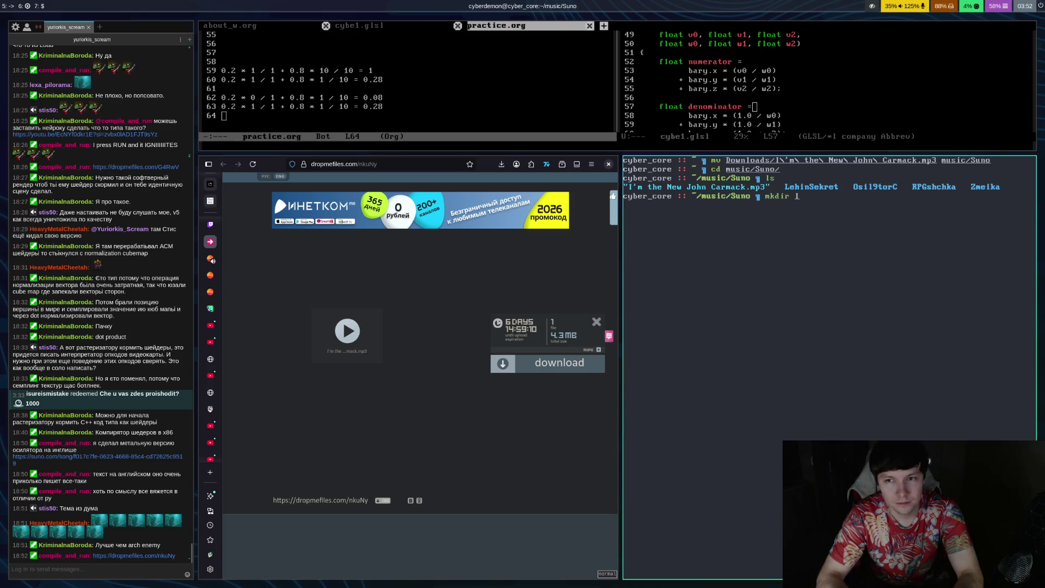
{"action": "type", "text": "ama"}
{"action": "key", "text": "BackSpace"}
{"action": "type", "text": "A"}
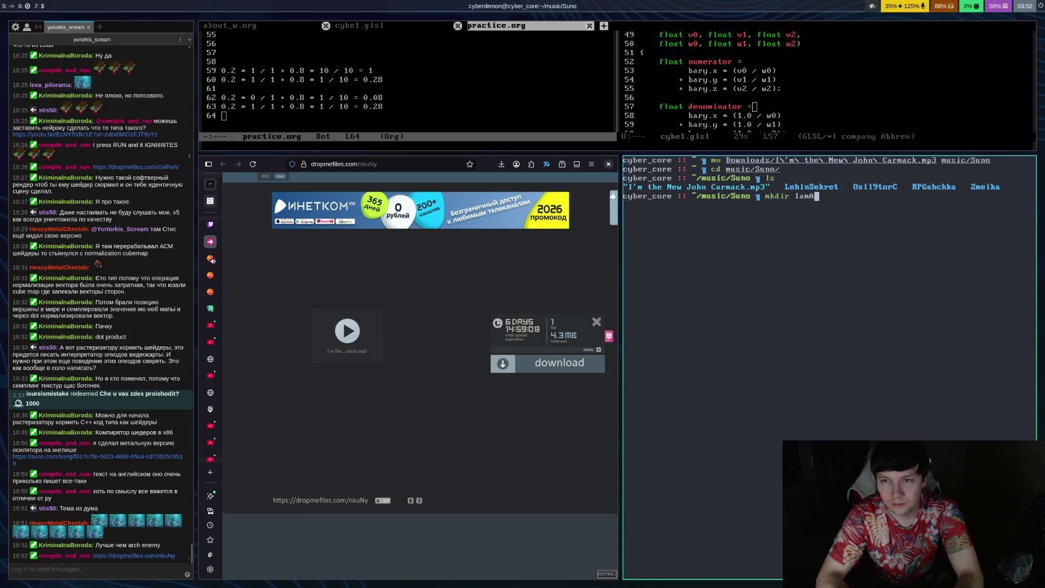
{"action": "type", "text": "newJ"}
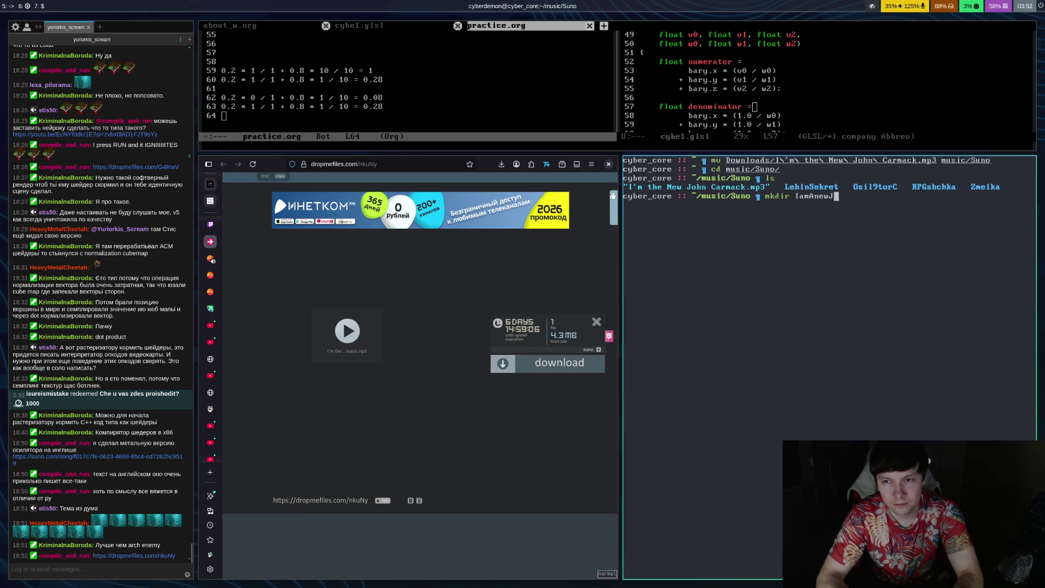
{"action": "type", "text": "ohnCarmack"}
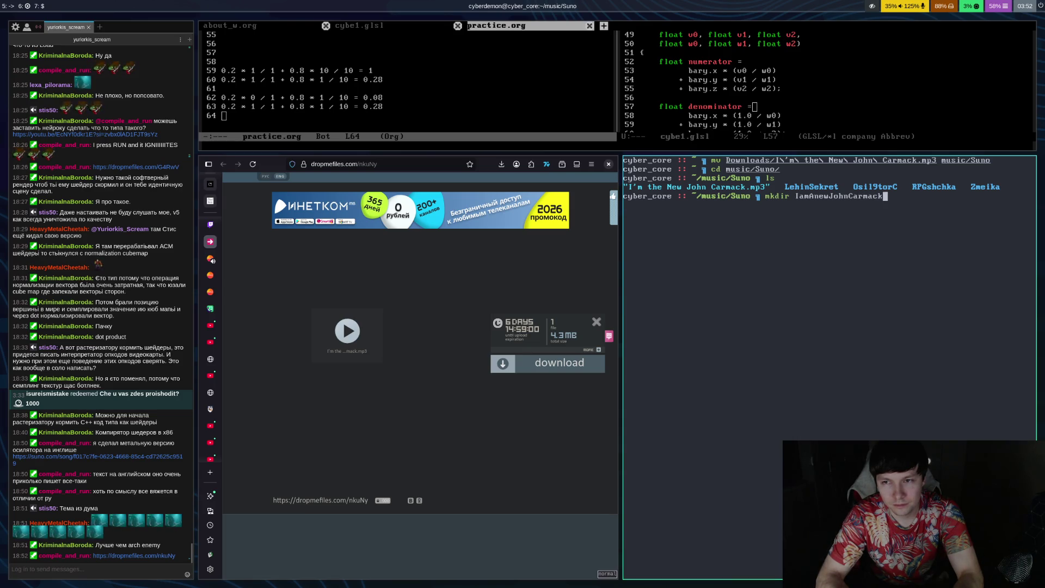
{"action": "key", "text": "Return"}
{"action": "type", "text": "ls"}
{"action": "key", "text": "Return"}
{"action": "type", "text": "mv I"}
Step: Try completing the quoted song file name in an mv command, then clear it
{"action": "key", "text": "Tab"}
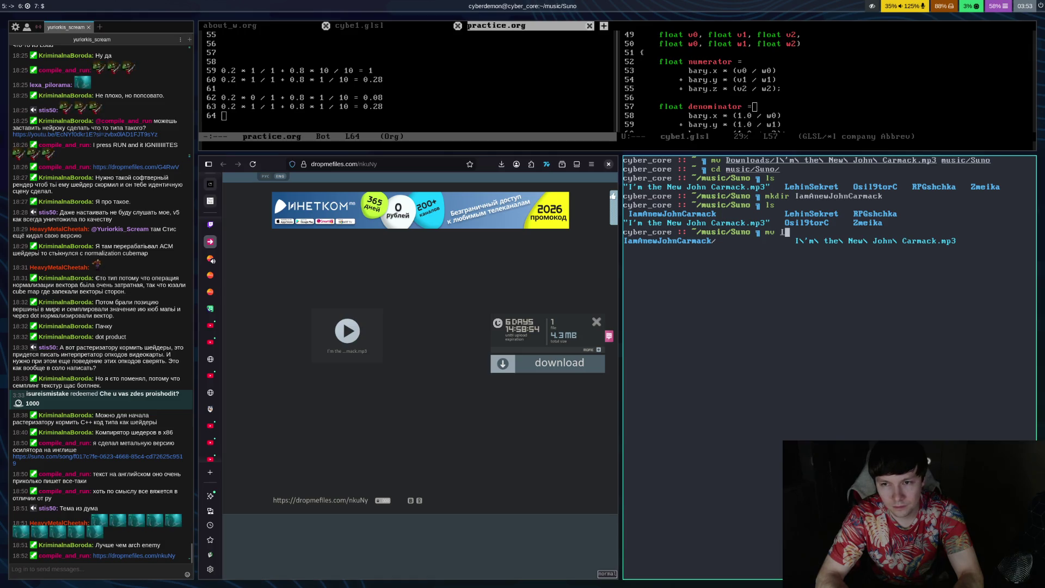
{"action": "key", "text": "Escape"}
{"action": "key", "text": "BackSpace"}
{"action": "type", "text": "'I"}
{"action": "key", "text": "Tab"}
{"action": "key", "text": "Tab"}
{"action": "key", "text": "Tab"}
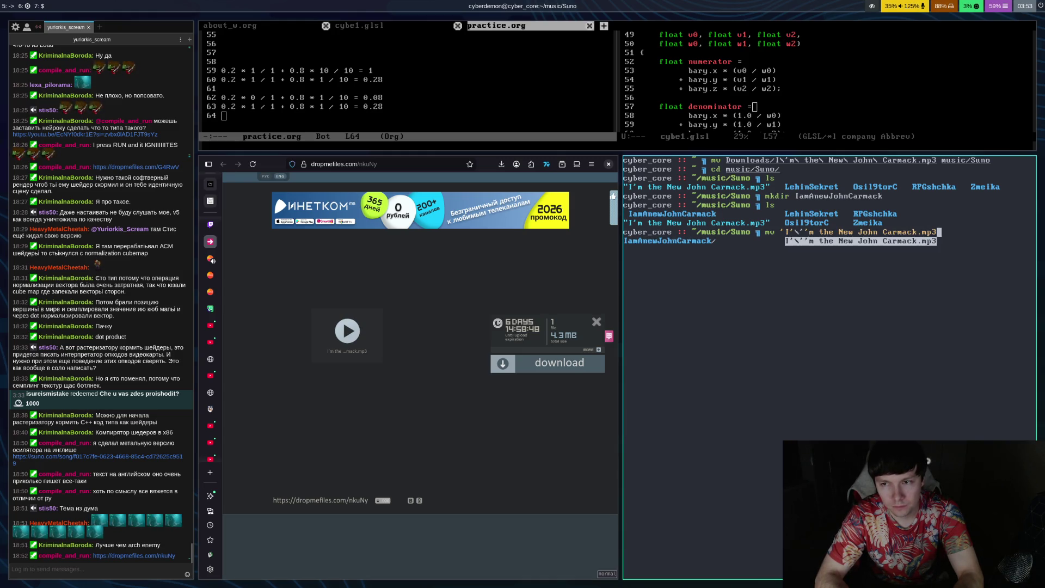
{"action": "type", "text": " Im"}
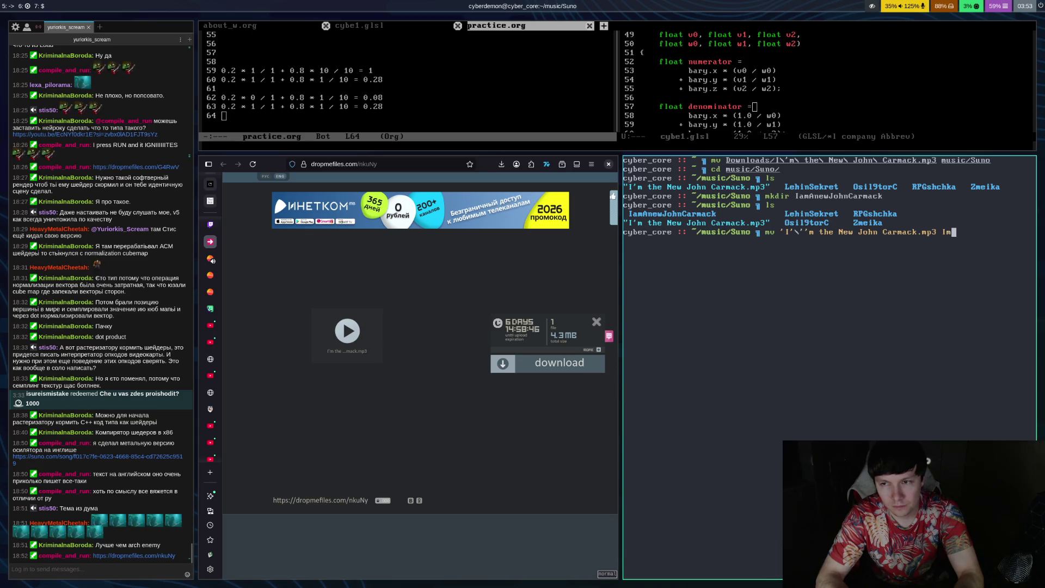
{"action": "key", "text": "BackSpace"}
{"action": "key", "text": "BackSpace"}
{"action": "type", "text": "I"}
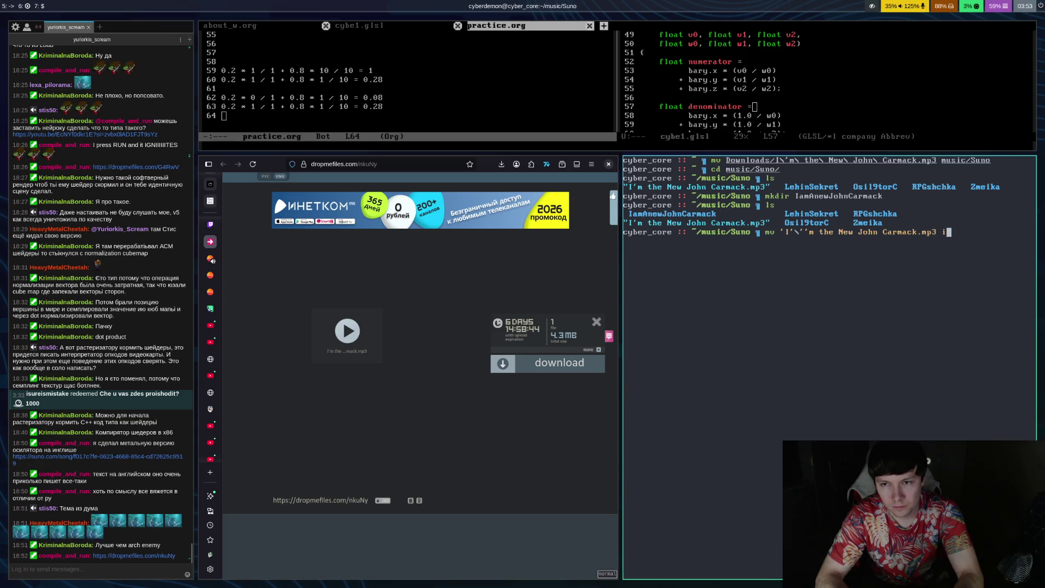
{"action": "key", "text": "BackSpace"}
{"action": "key", "text": "BackSpace"}
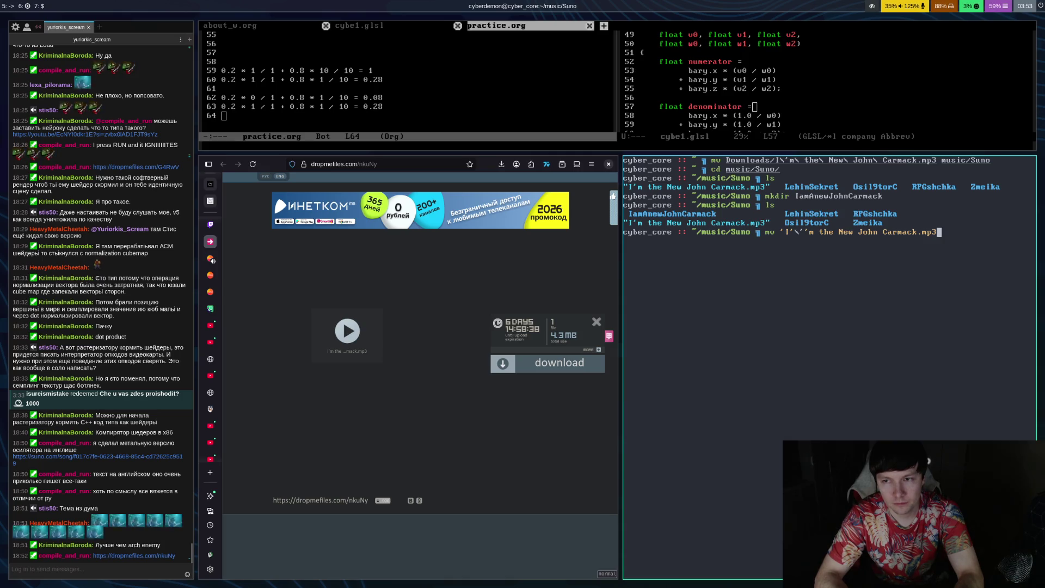
{"action": "key", "text": "BackSpace"}
{"action": "key", "text": "BackSpace"}
{"action": "key", "text": "BackSpace"}
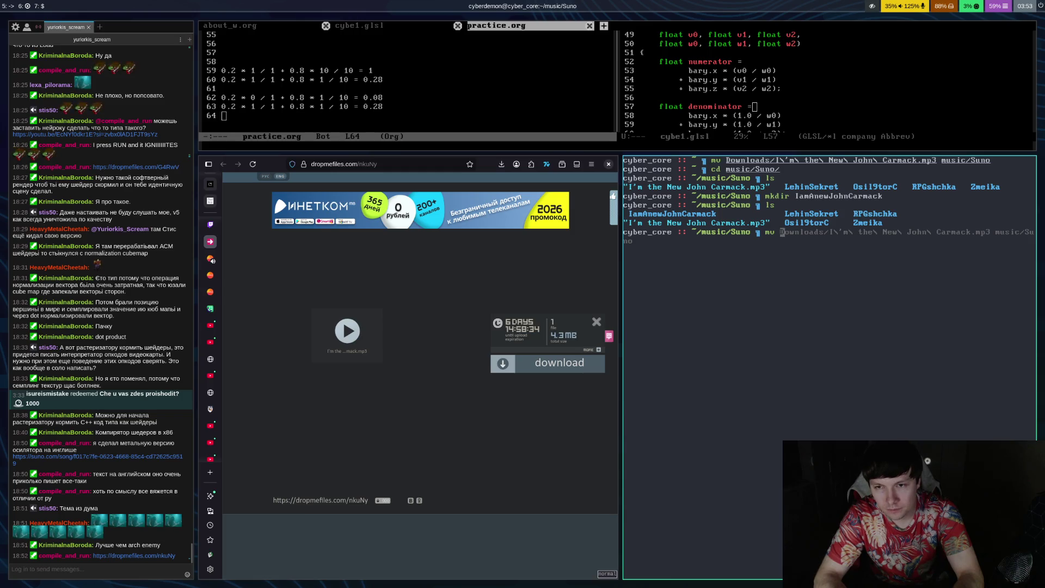
Step: Rename the IamAnewJohnCarmack folder to JohnCarmack and list the directory
{"action": "type", "text": "I"}
{"action": "key", "text": "Tab"}
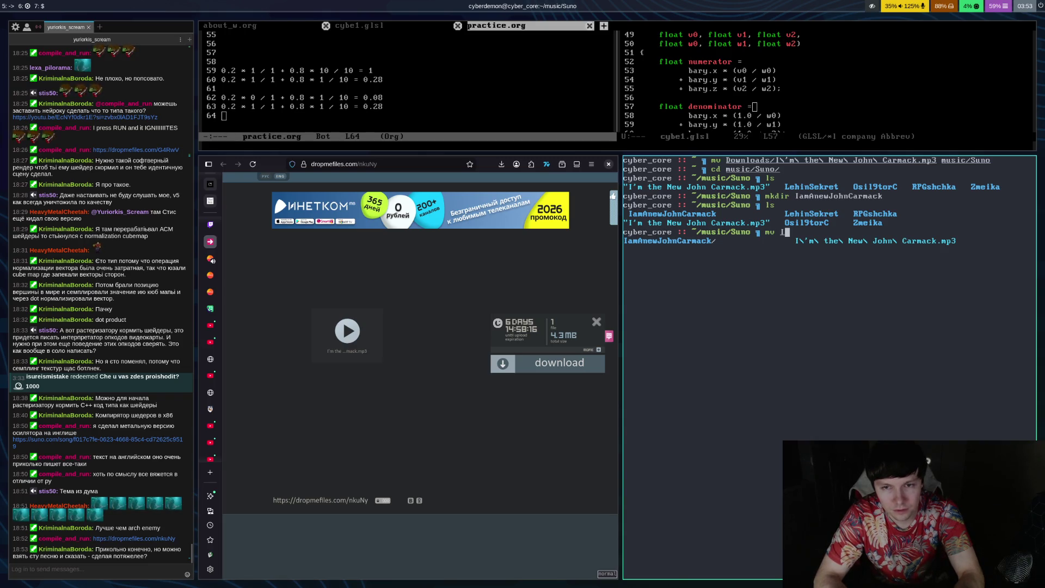
{"action": "key", "text": "BackSpace"}
{"action": "type", "text": "Im"}
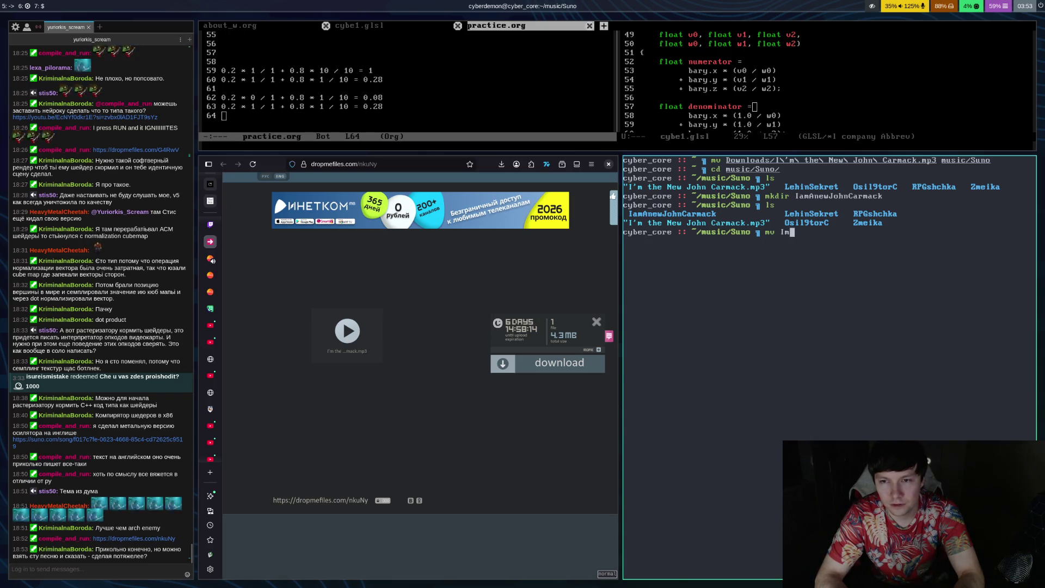
{"action": "key", "text": "BackSpace"}
{"action": "key", "text": "Tab"}
{"action": "type", "text": "a"}
{"action": "key", "text": "Tab"}
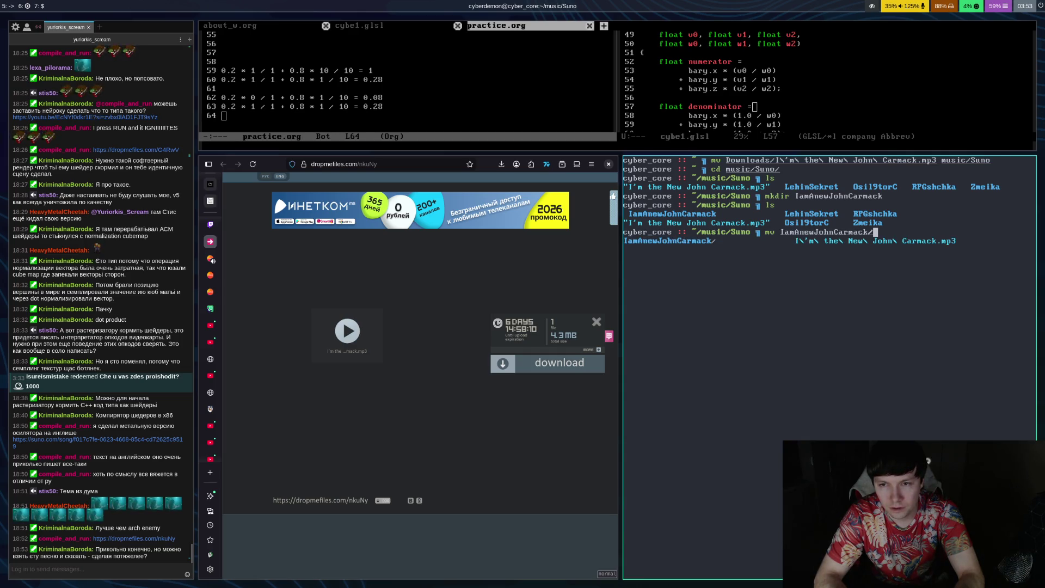
{"action": "type", "text": "John"}
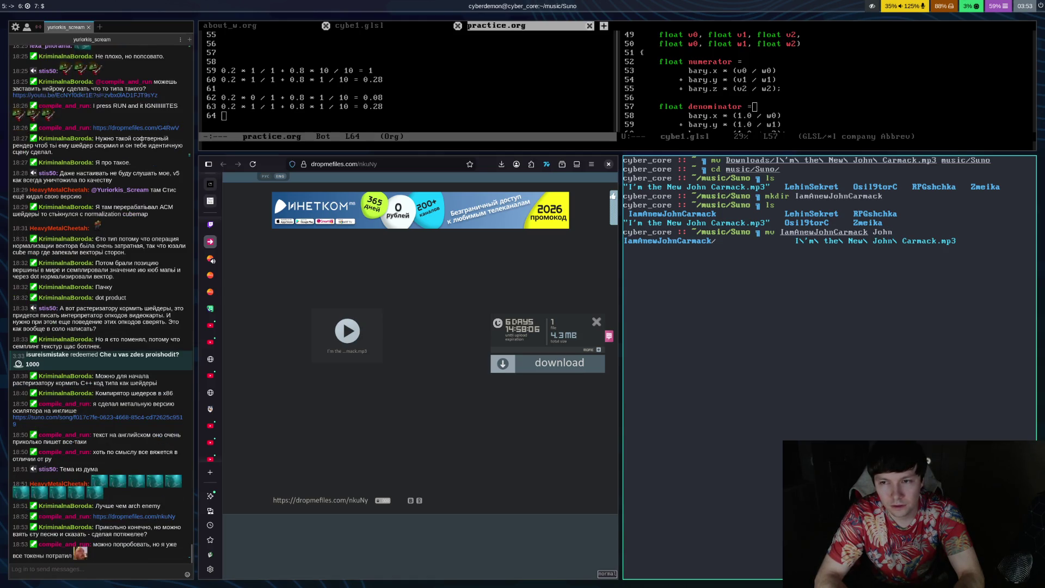
{"action": "type", "text": "Carmack JohnC"}
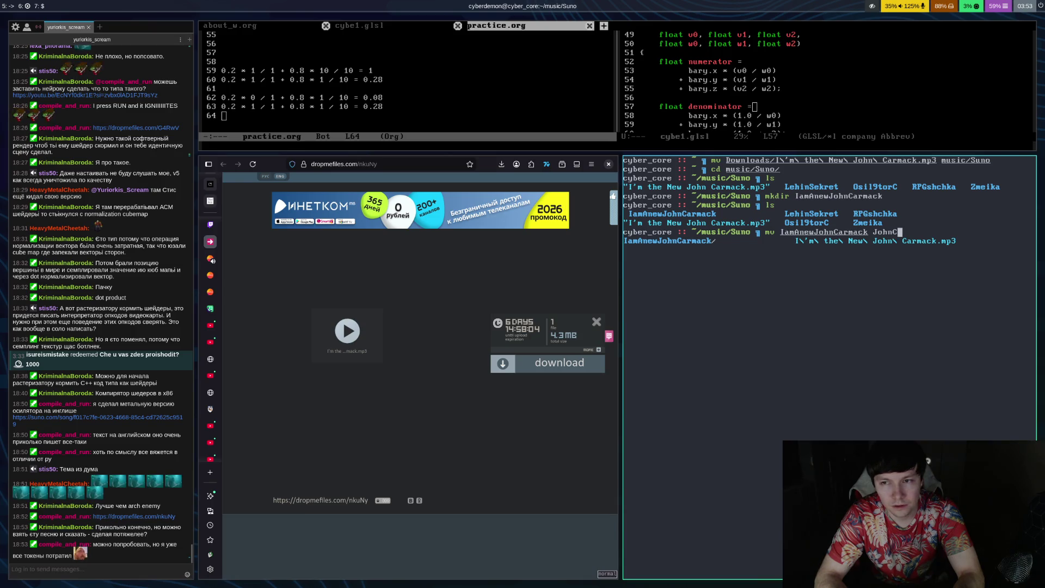
{"action": "type", "text": "armack"}
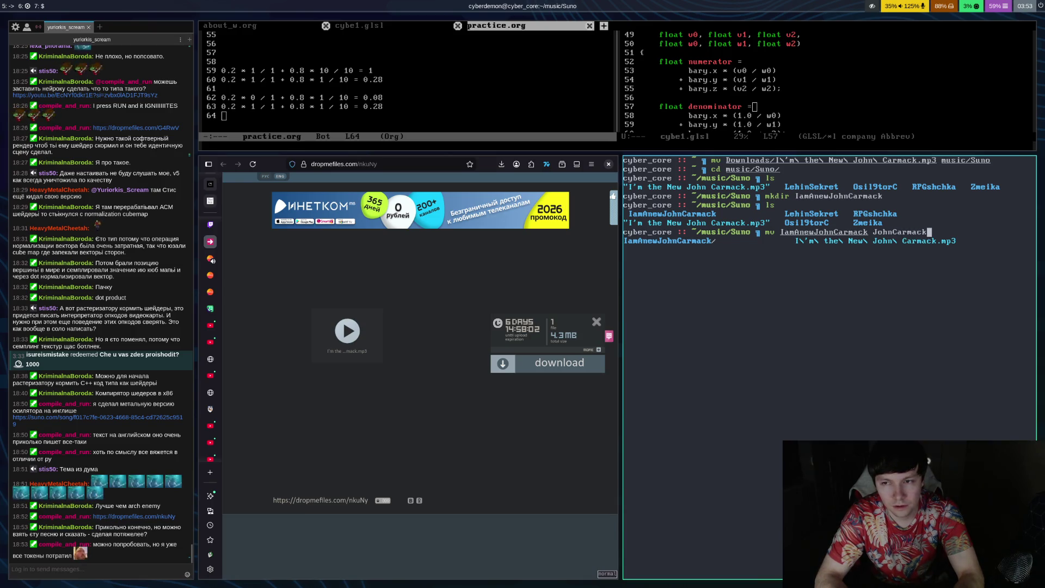
{"action": "key", "text": "Return"}
{"action": "type", "text": "ls"}
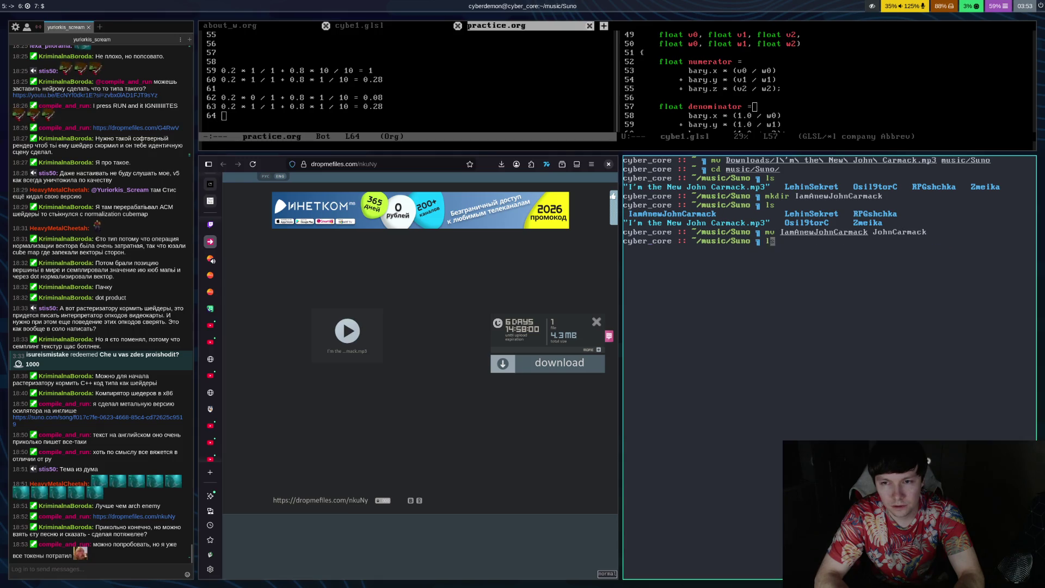
{"action": "key", "text": "Return"}
Step: Move I'm the New John Carmack.mp3 into JohnCarmack, enter that folder and list it
{"action": "type", "text": "mv I"}
{"action": "key", "text": "Tab"}
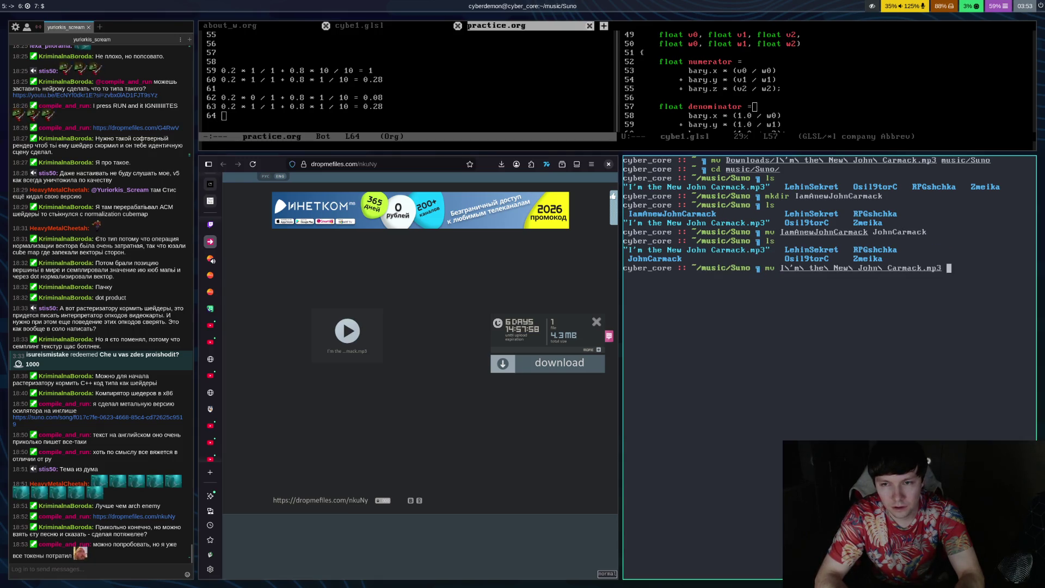
{"action": "type", "text": "JohnCarmack/"}
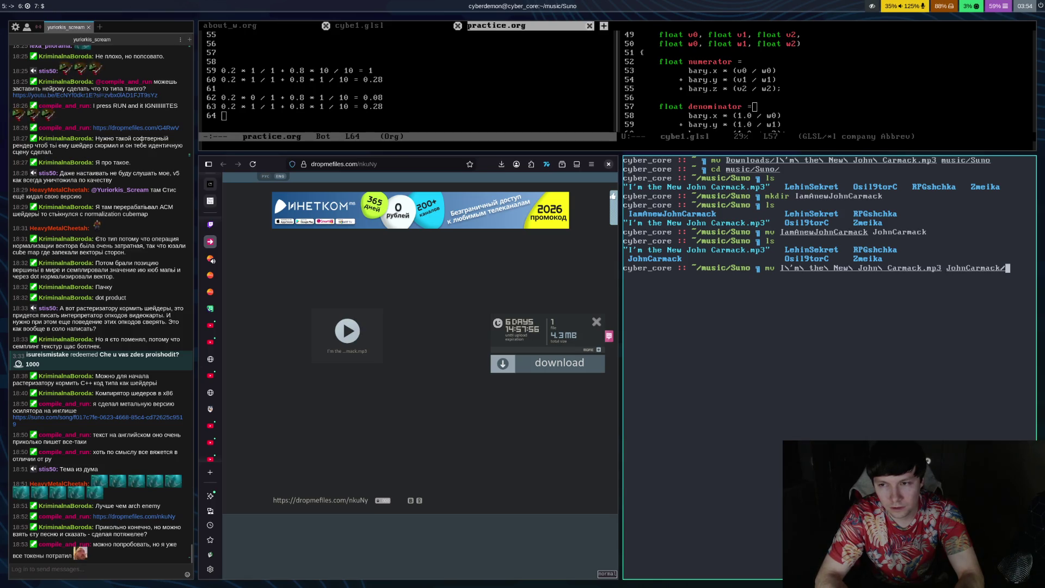
{"action": "key", "text": "Return"}
{"action": "type", "text": "ls"}
{"action": "key", "text": "Return"}
{"action": "type", "text": "cd JohnCarmack"}
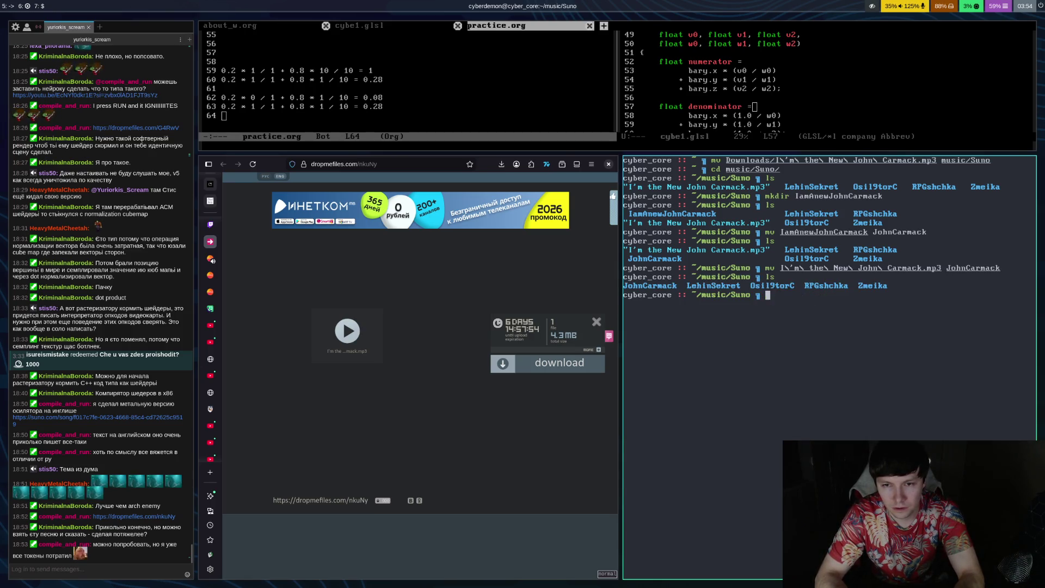
{"action": "key", "text": "Return"}
{"action": "type", "text": "ls"}
{"action": "key", "text": "Return"}
Step: Play I'm the New John Carmack.mp3 with mpv for about five seconds, then quit
{"action": "type", "text": "mpv I"}
{"action": "key", "text": "Tab"}
{"action": "key", "text": "Return"}
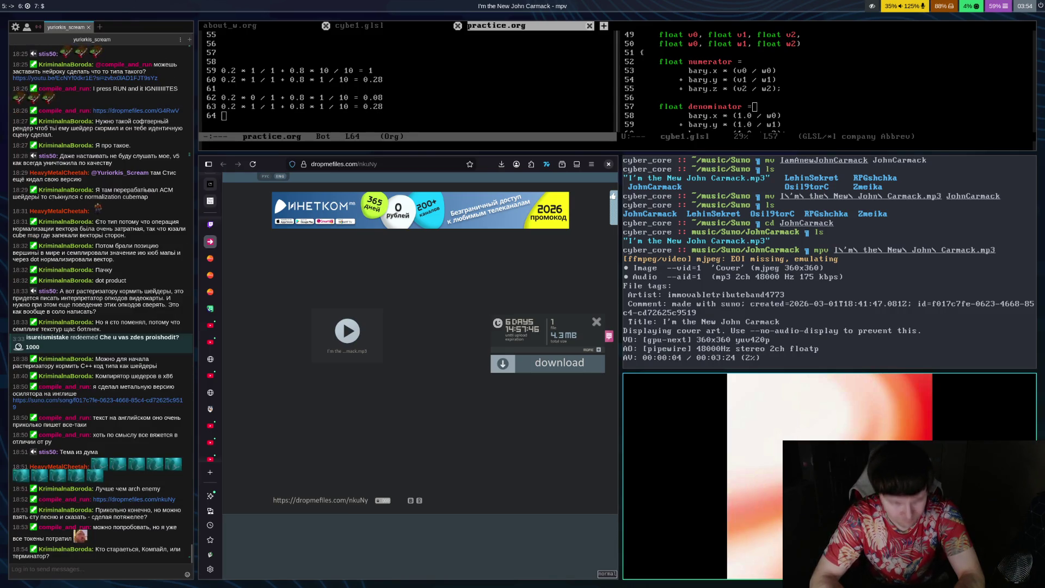
{"action": "key", "text": "q"}
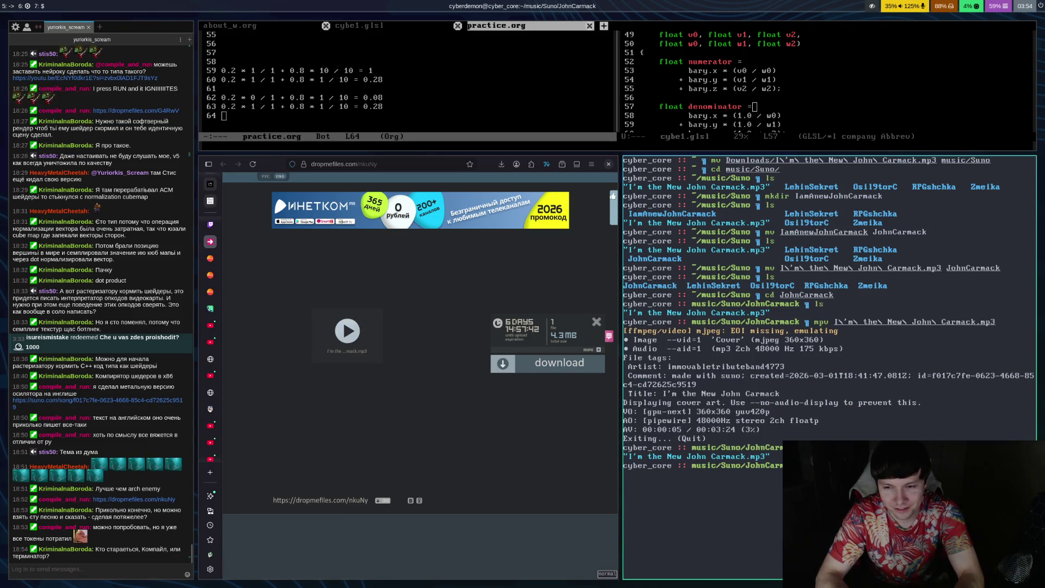
Step: Clear and close the terminal, then switch Firefox to the previous tab
{"action": "key", "text": "ctrl+l"}
{"action": "key", "text": "ctrl+d"}
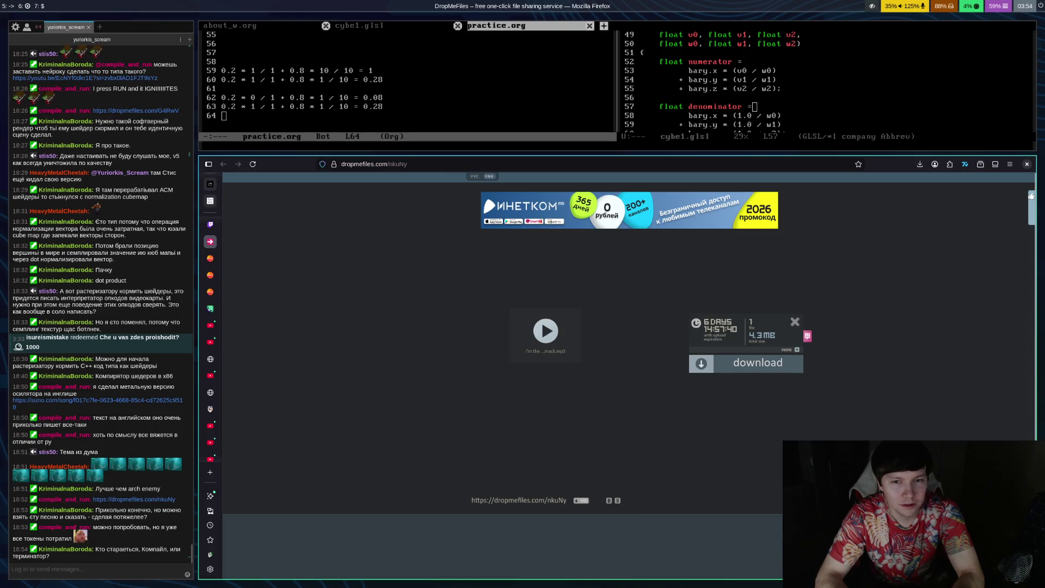
{"action": "key", "text": "ctrl+shift+Tab"}
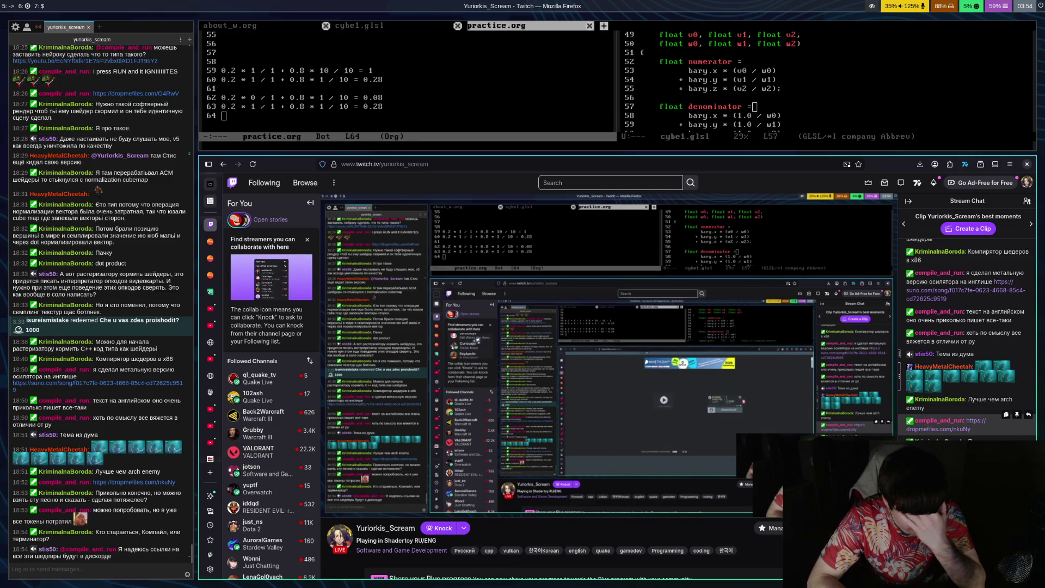
Step: Shrink and restore the browser window, then move to another Firefox tab
{"action": "key", "text": "super+Down"}
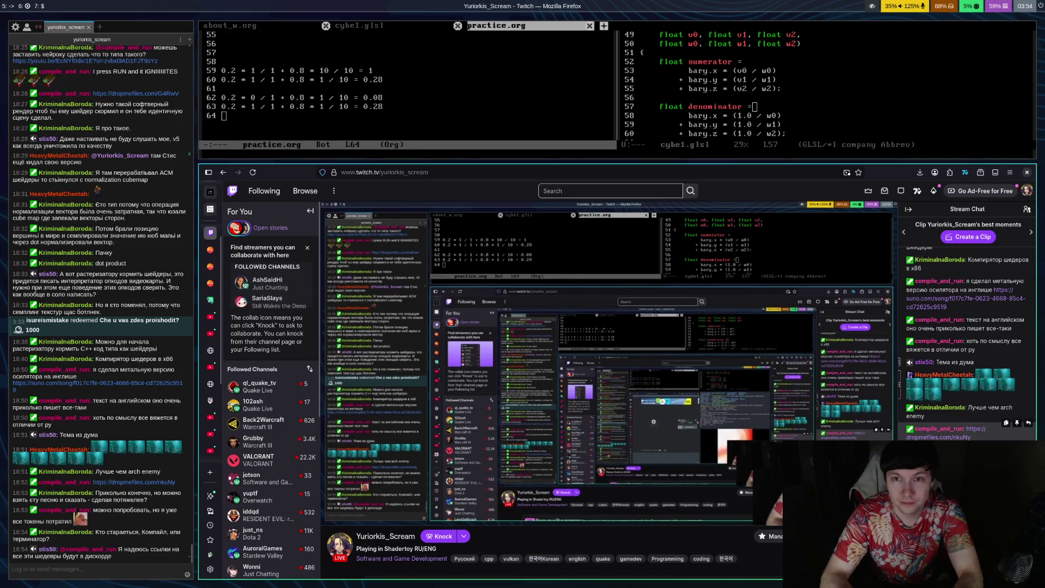
{"action": "key", "text": "super+Up"}
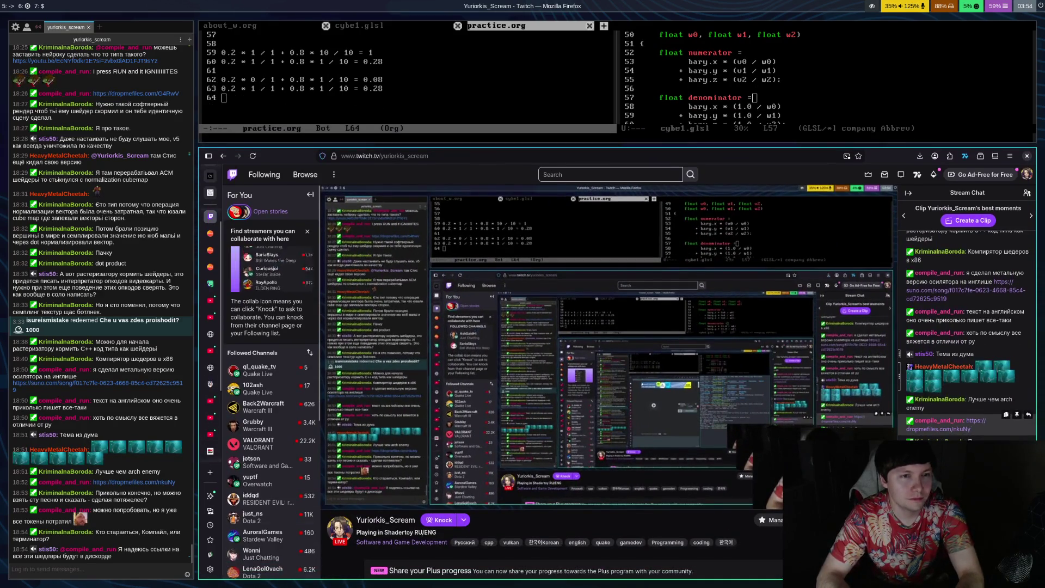
{"action": "key", "text": "ctrl+Page_Up"}
{"action": "key", "text": "ctrl+Page_Up"}
{"action": "key", "text": "ctrl+Page_Up"}
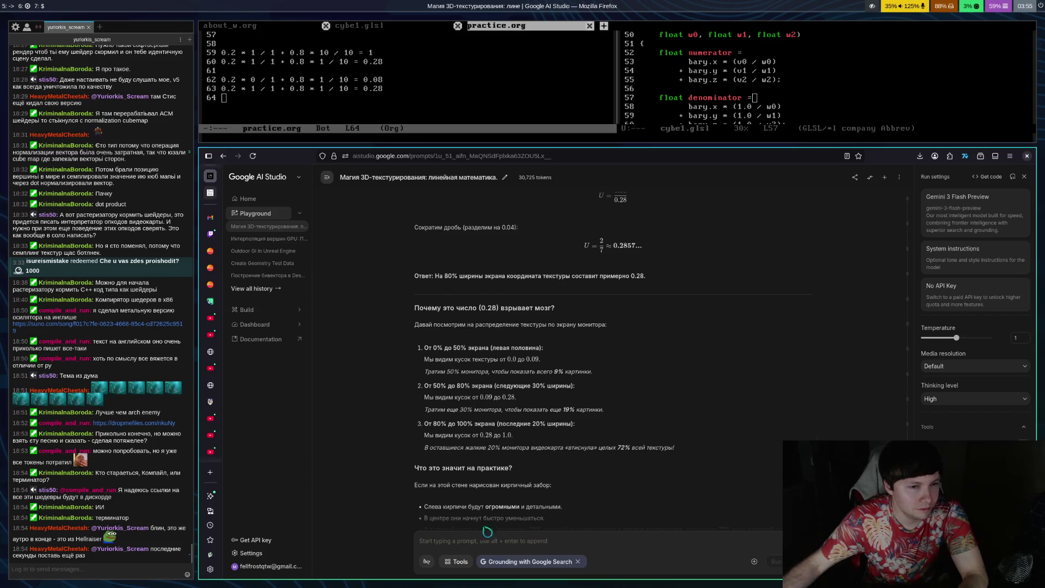
Step: Start I'm the New John Carmack playing on its Suno page, then return to Google AI Studio
{"action": "left_click", "coordinate": [219, 293]}
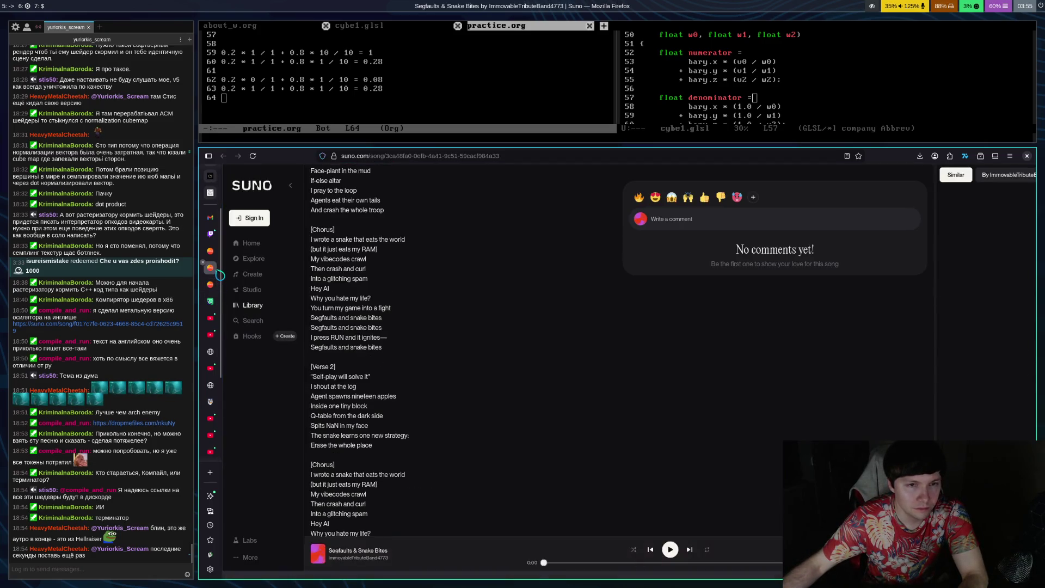
{"action": "scroll", "coordinate": [438, 347], "scroll_direction": "up", "scroll_amount": 5}
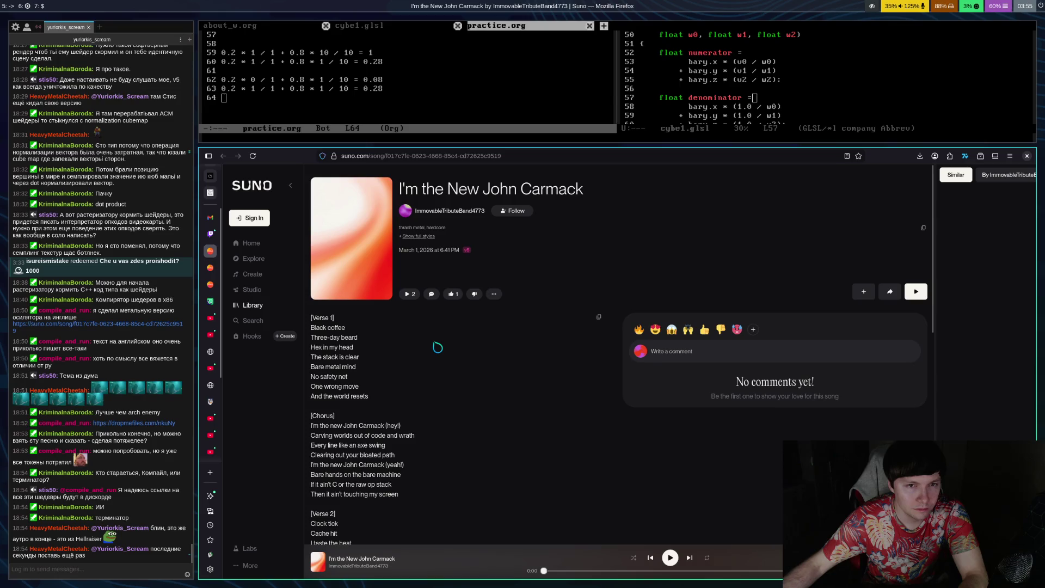
{"action": "scroll", "coordinate": [450, 354], "scroll_direction": "down", "scroll_amount": 8}
{"action": "left_click", "coordinate": [673, 564]}
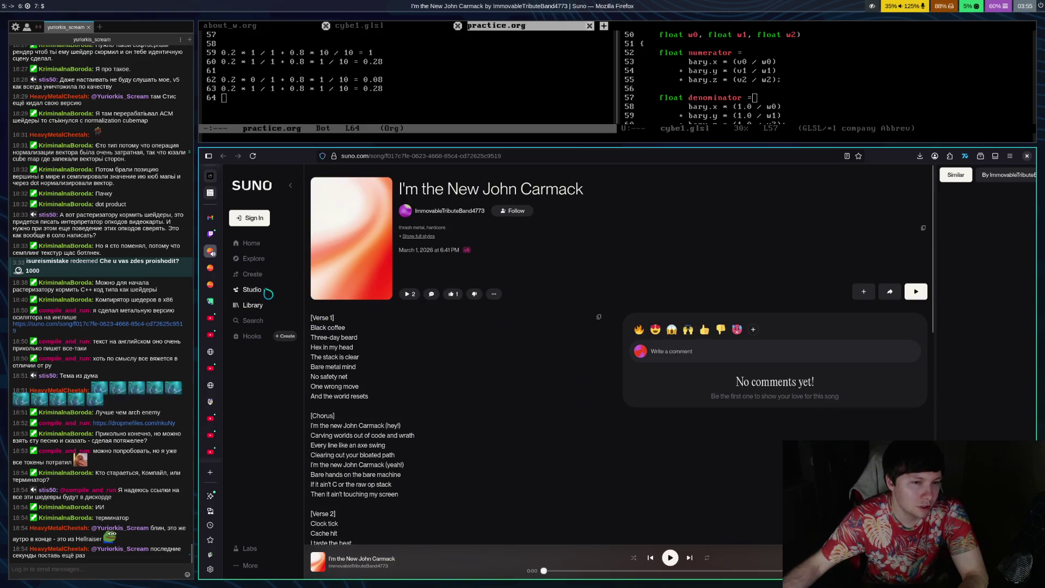
{"action": "left_click", "coordinate": [210, 175]}
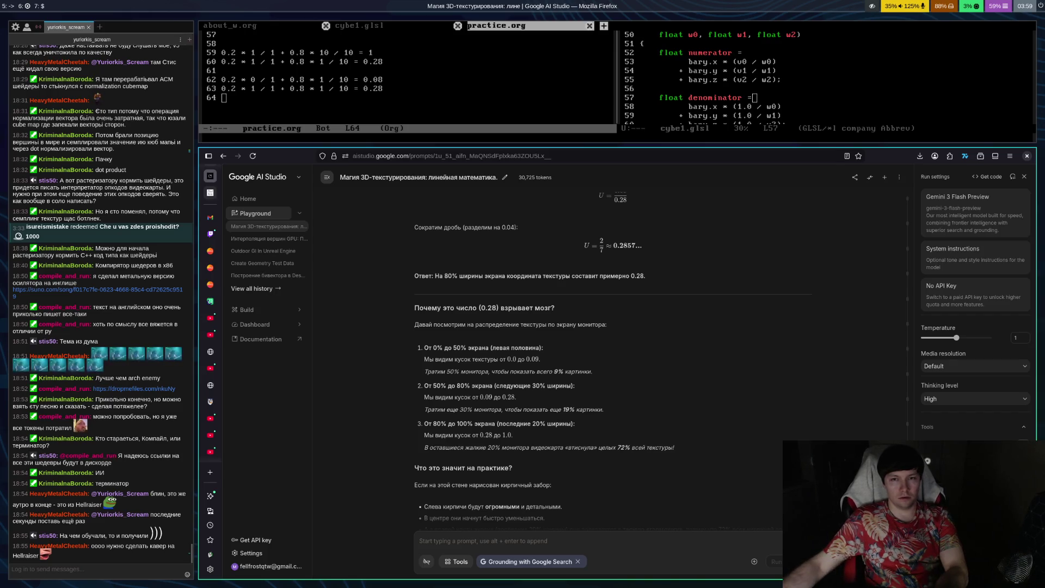
Step: Go to the Twitch tab and open the YouTube Hellraiser: Revival trailer link from chat
{"action": "scroll", "coordinate": [636, 401], "scroll_direction": "up", "scroll_amount": 3}
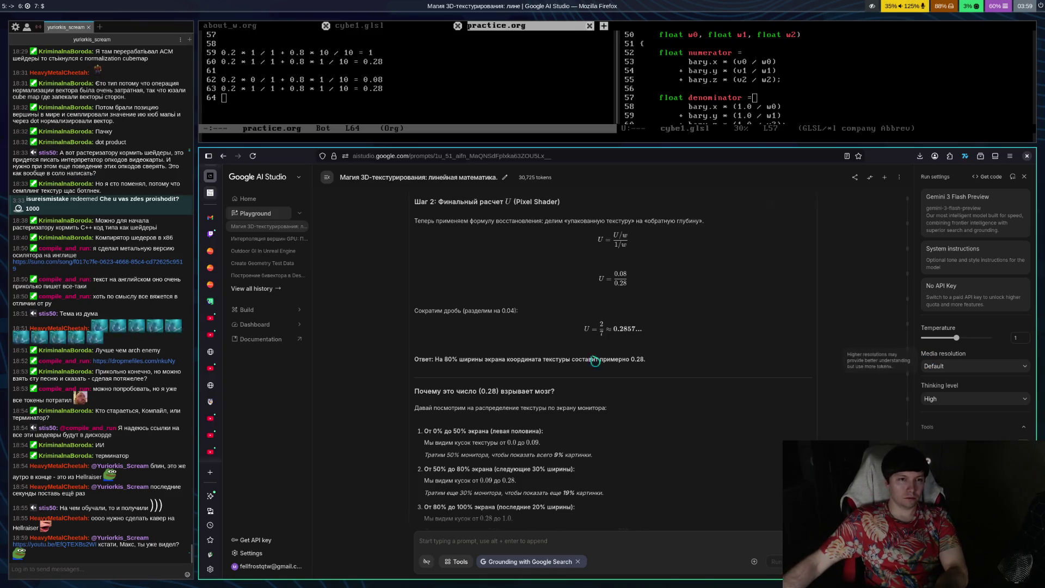
{"action": "left_click", "coordinate": [210, 233]}
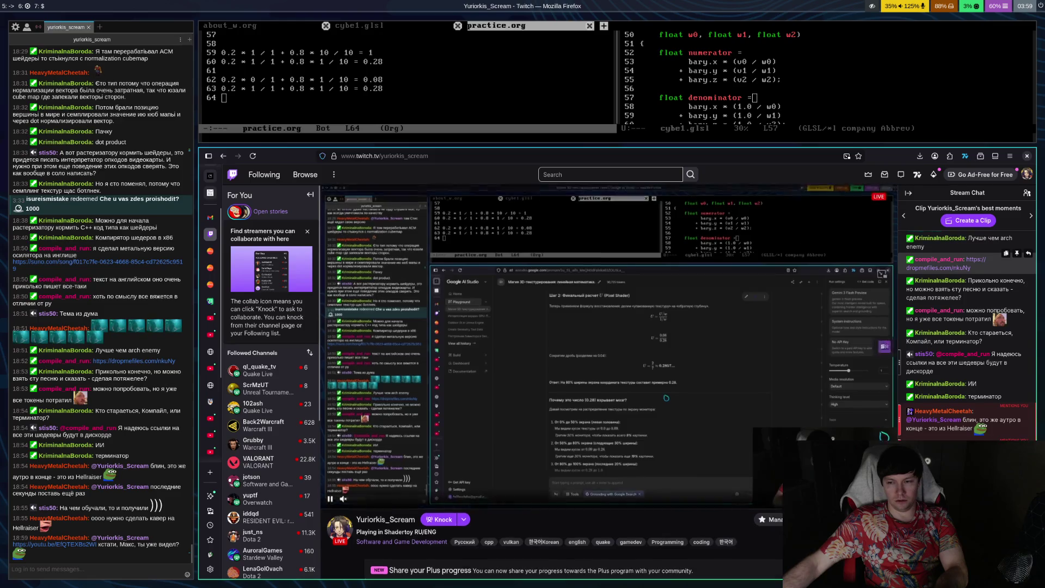
{"action": "scroll", "coordinate": [545, 354], "scroll_direction": "down", "scroll_amount": 5}
{"action": "left_click", "coordinate": [54, 544]}
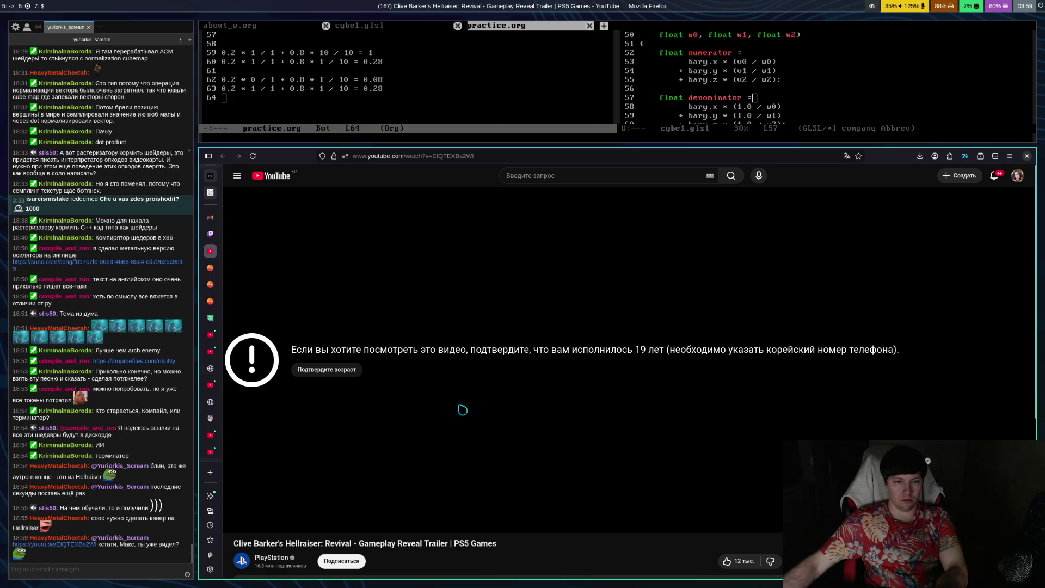
Step: Search YouTube for the Hellraiser: Revival trailer's title
{"action": "left_click_drag", "start_coordinate": [233, 544], "coordinate": [447, 546]}
{"action": "key", "text": "ctrl+c"}
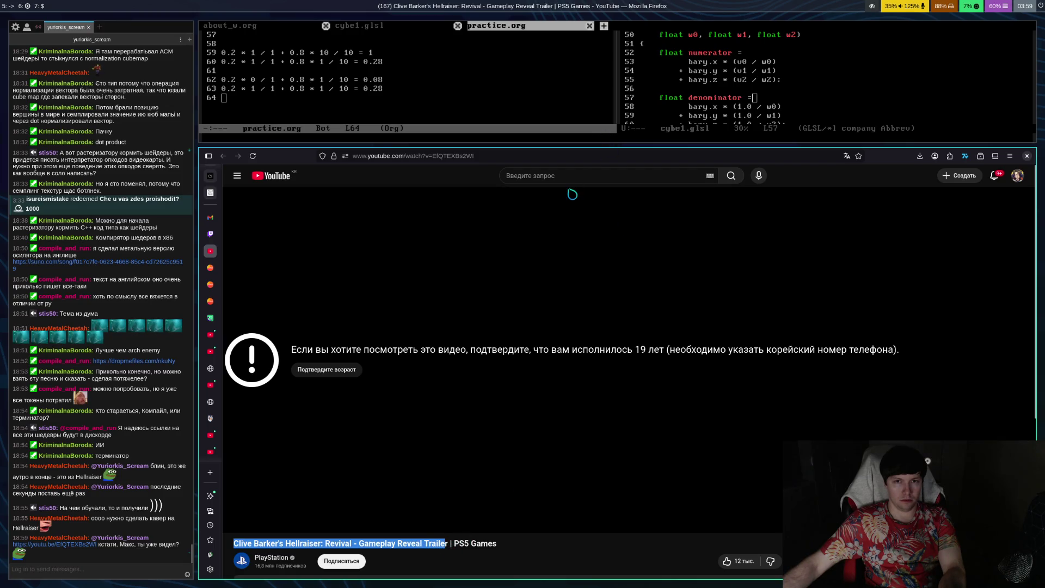
{"action": "left_click", "coordinate": [577, 179]}
{"action": "key", "text": "ctrl+v"}
{"action": "key", "text": "Return"}
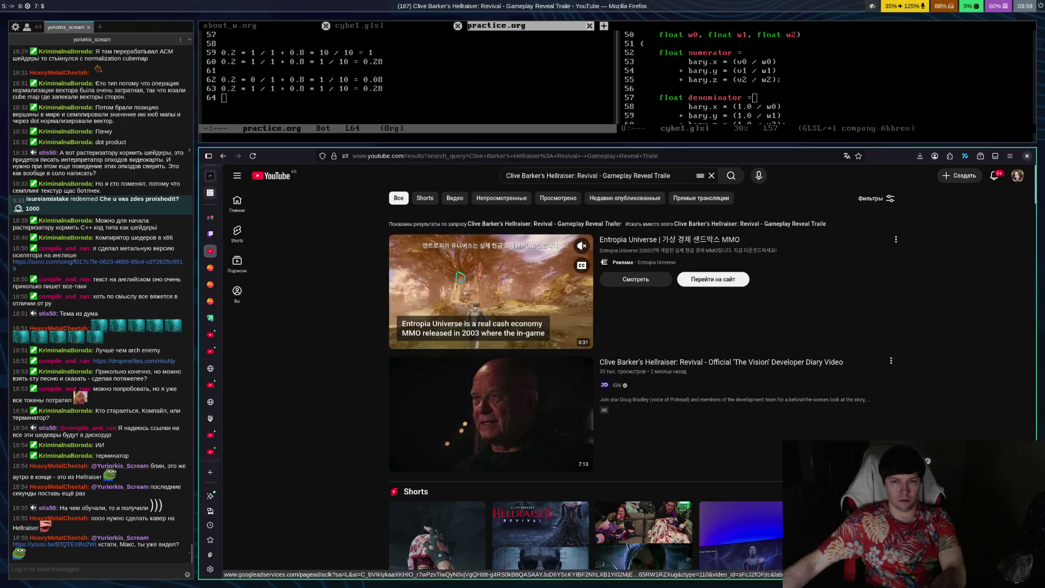
Step: Check the Hellraiser developer diary result, then open ILL Gameplay 8K Demo instead
{"action": "mouse_move", "coordinate": [491, 409]}
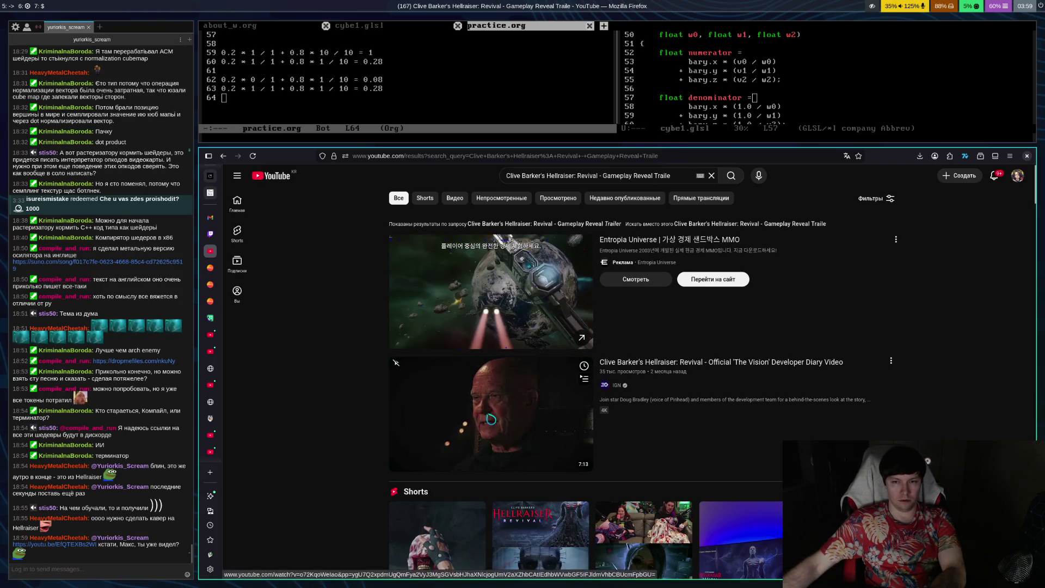
{"action": "left_click", "coordinate": [506, 410]}
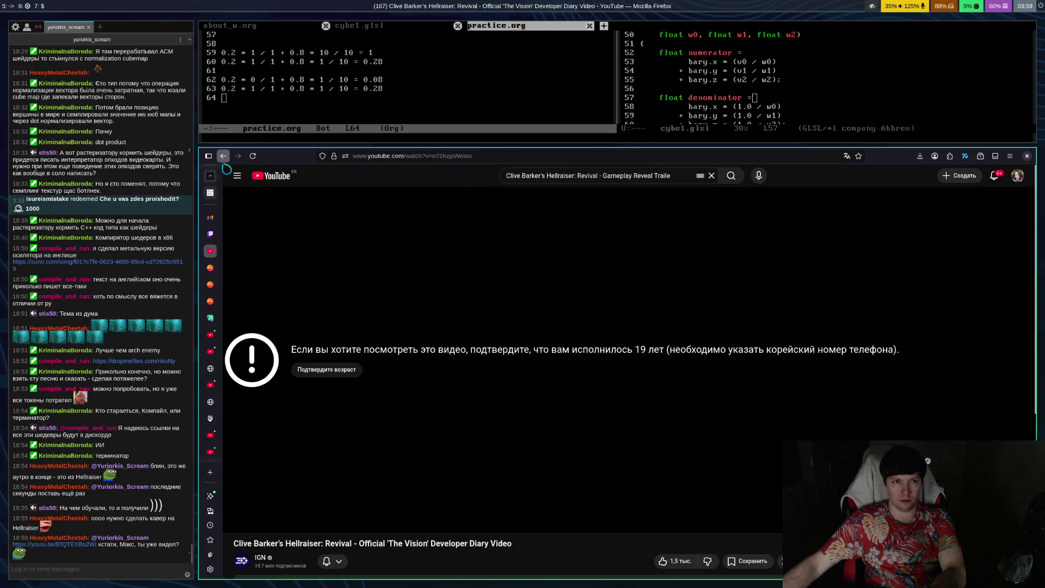
{"action": "left_click", "coordinate": [223, 156]}
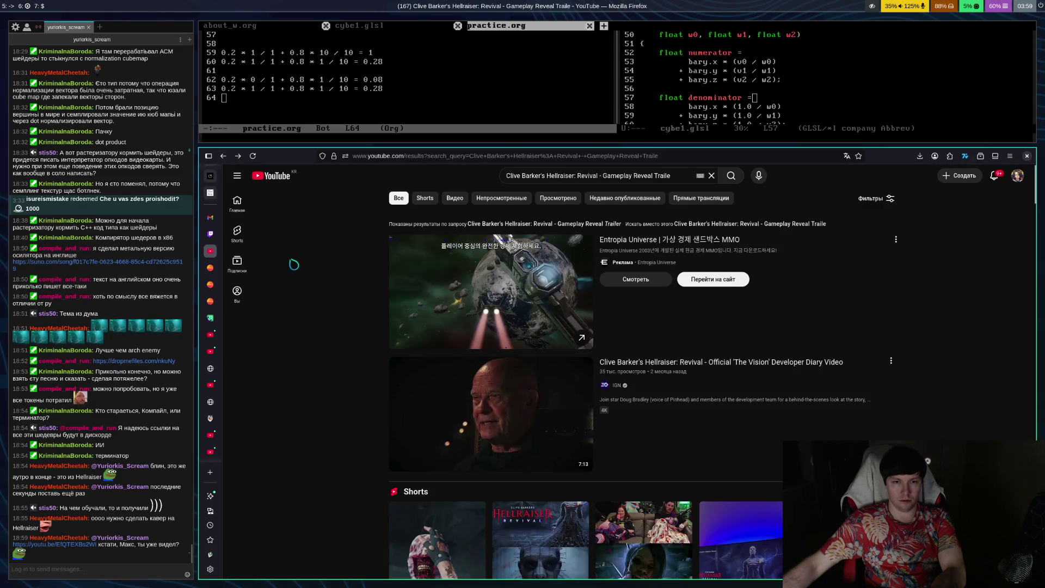
{"action": "scroll", "coordinate": [333, 296], "scroll_direction": "down", "scroll_amount": 5}
{"action": "scroll", "coordinate": [341, 297], "scroll_direction": "down", "scroll_amount": 3}
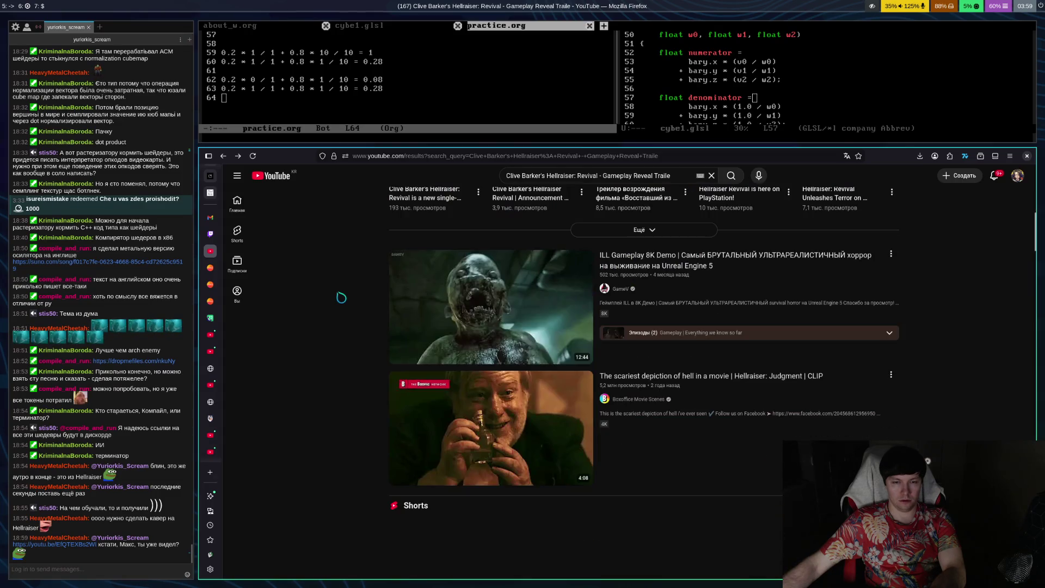
{"action": "mouse_move", "coordinate": [537, 330]}
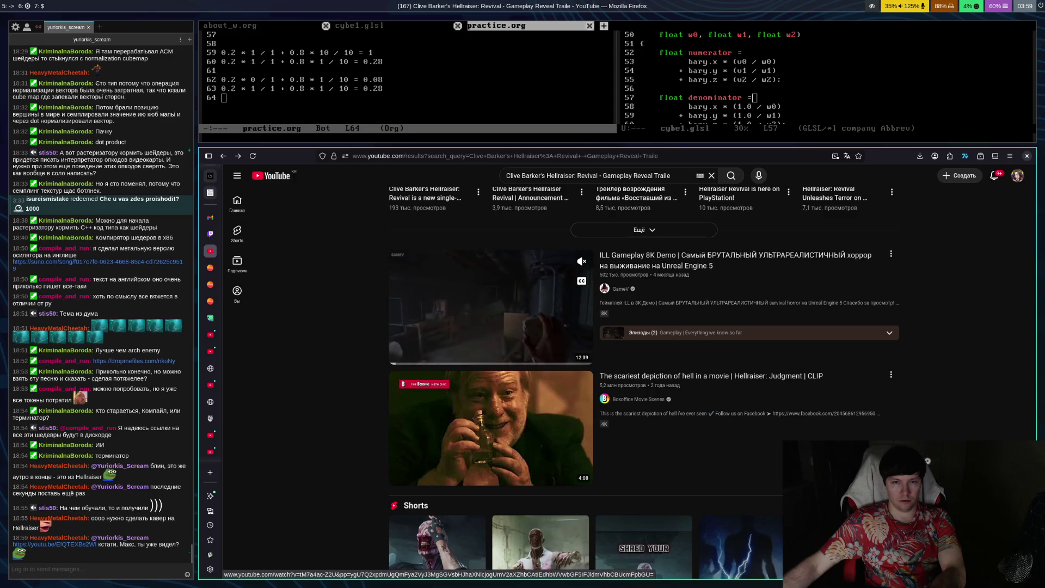
{"action": "left_click", "coordinate": [537, 330]}
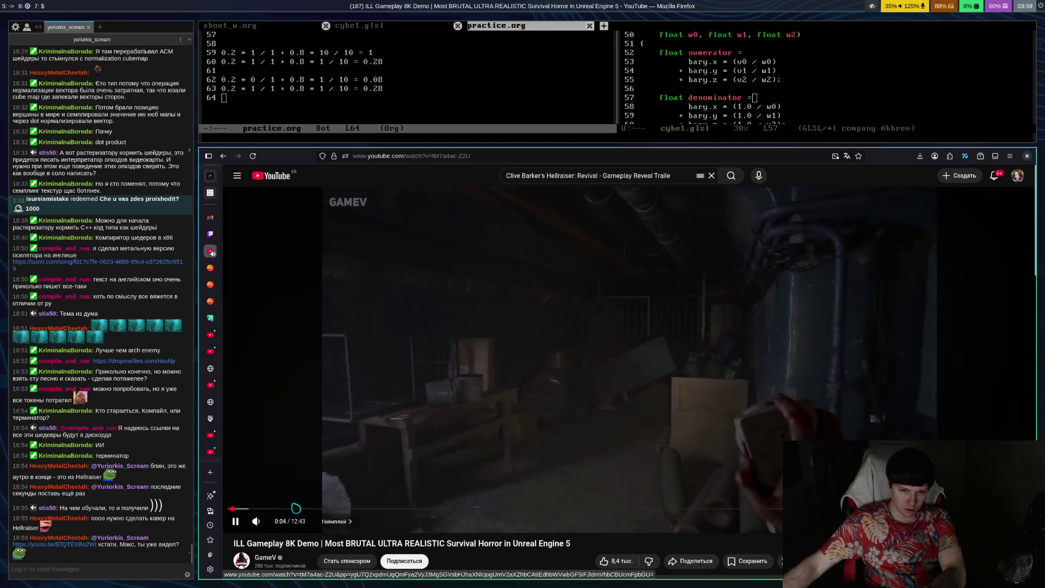
Step: Watch the ILL Gameplay 8K Demo full screen, skip ahead to about 2:18, then exit full screen
{"action": "mouse_move", "coordinate": [279, 525]}
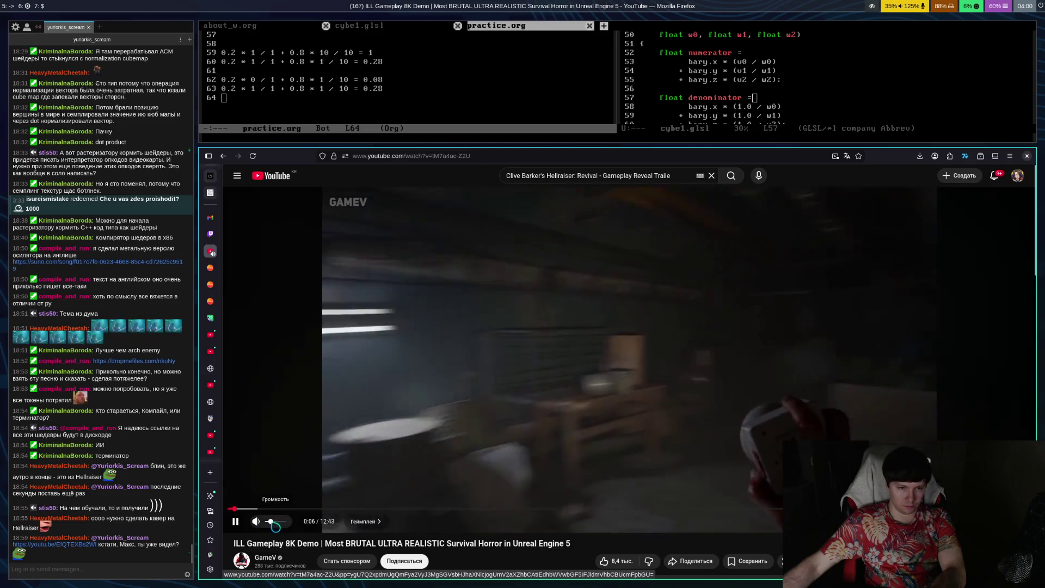
{"action": "double_click", "coordinate": [397, 412]}
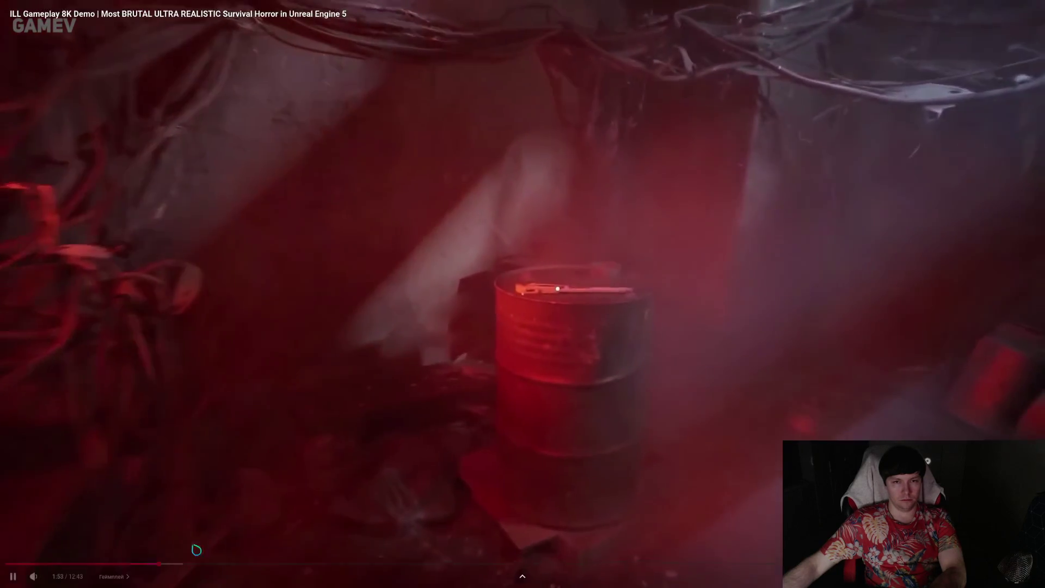
{"action": "mouse_move", "coordinate": [196, 564]}
{"action": "left_mouse_down"}
{"action": "mouse_move", "coordinate": [175, 564]}
{"action": "mouse_move", "coordinate": [236, 564]}
{"action": "left_mouse_up"}
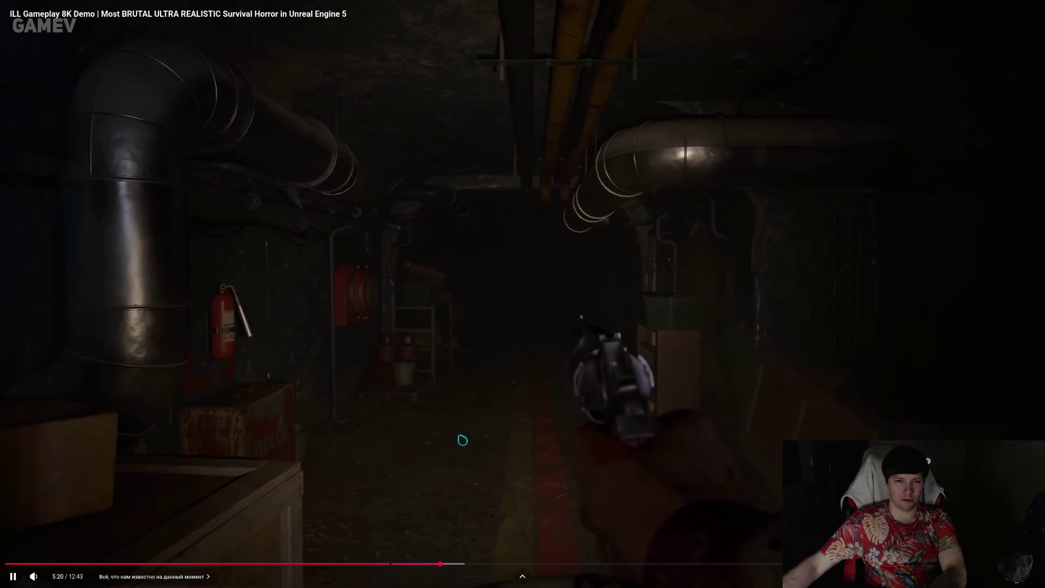
{"action": "key", "text": "Escape"}
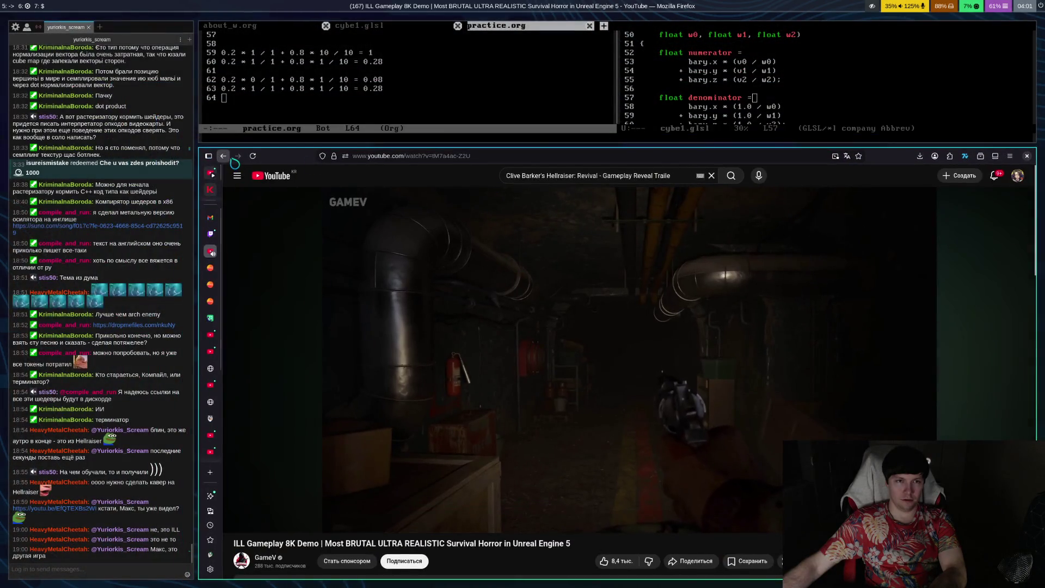
Step: Back in the Hellraiser search results, scroll down and open the HELLRAISER REVIVAL Gameplay Trailer 4K
{"action": "left_click", "coordinate": [223, 156]}
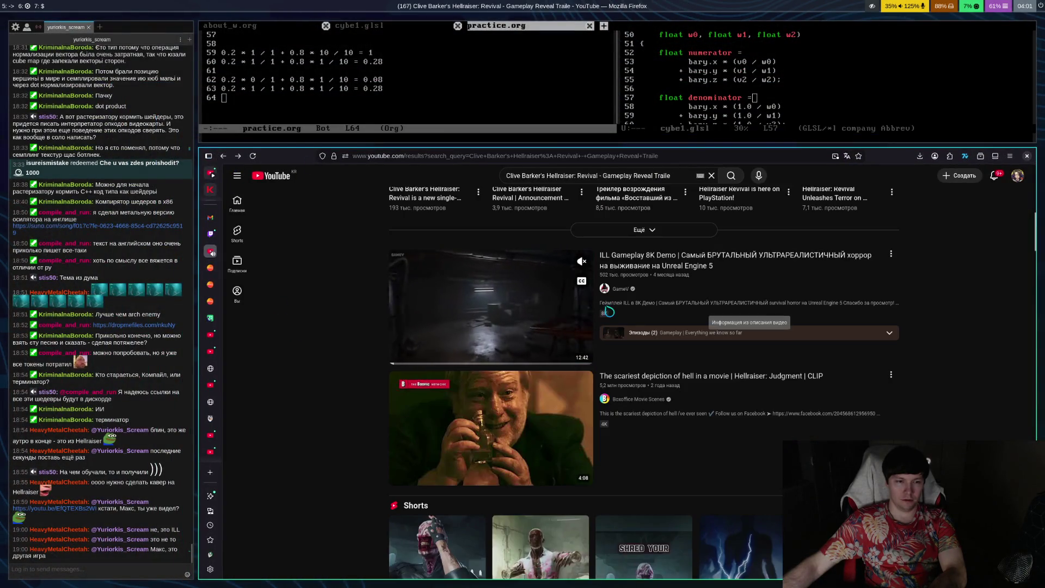
{"action": "scroll", "coordinate": [736, 284], "scroll_direction": "down", "scroll_amount": 5}
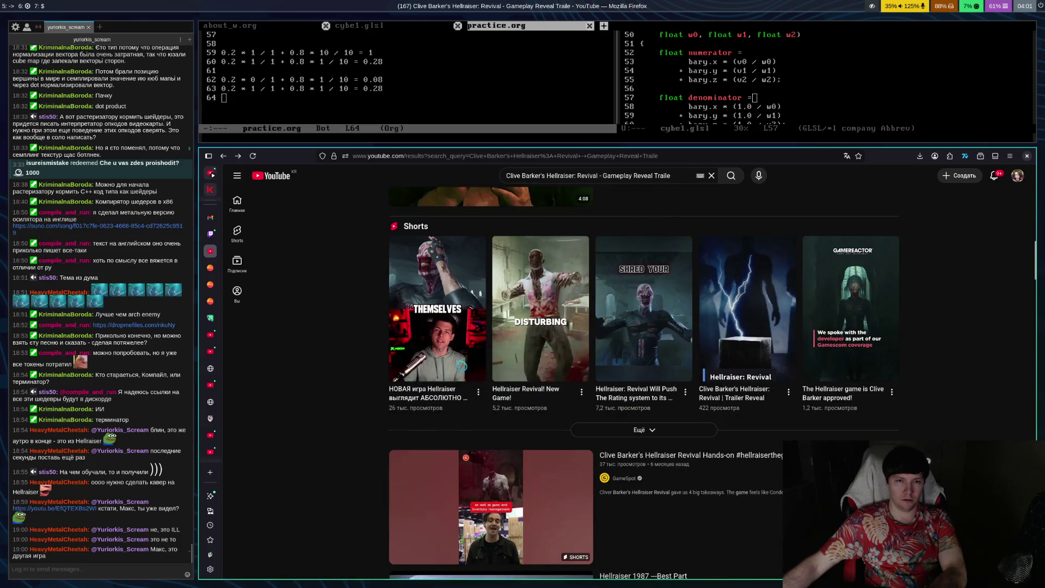
{"action": "scroll", "coordinate": [395, 346], "scroll_direction": "down", "scroll_amount": 3}
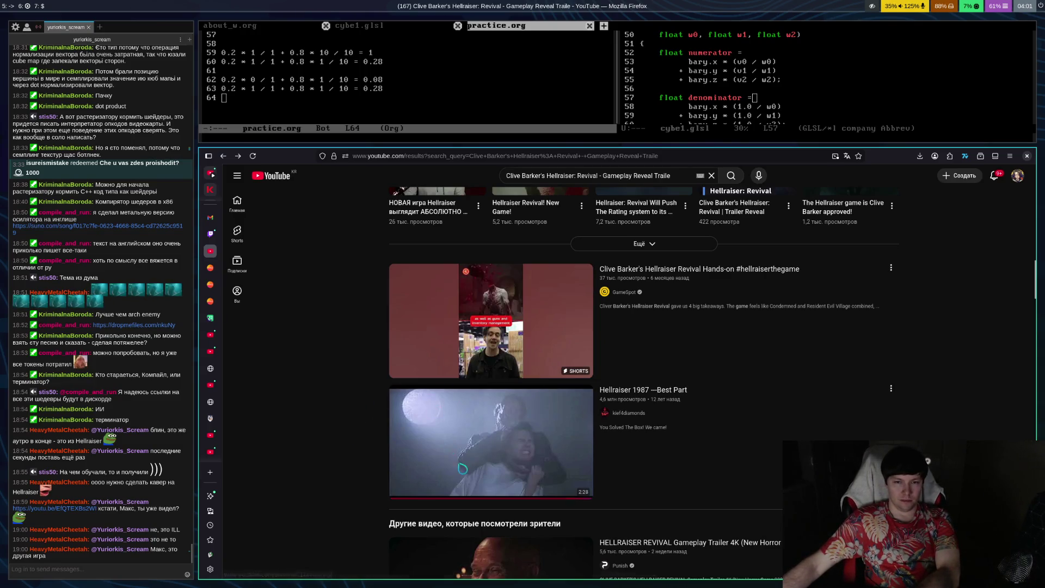
{"action": "scroll", "coordinate": [465, 468], "scroll_direction": "down", "scroll_amount": 3}
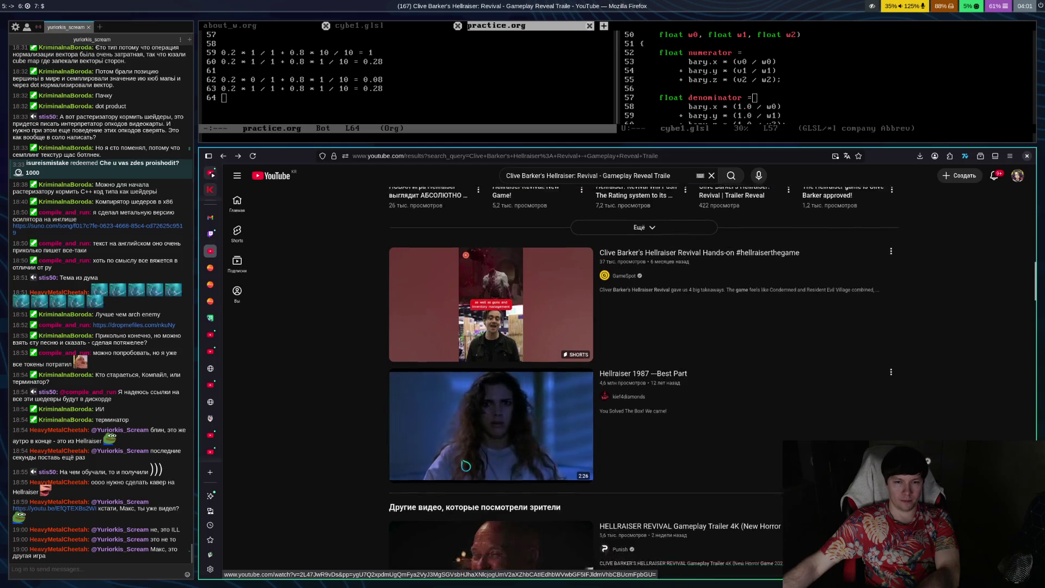
{"action": "left_click", "coordinate": [516, 473]}
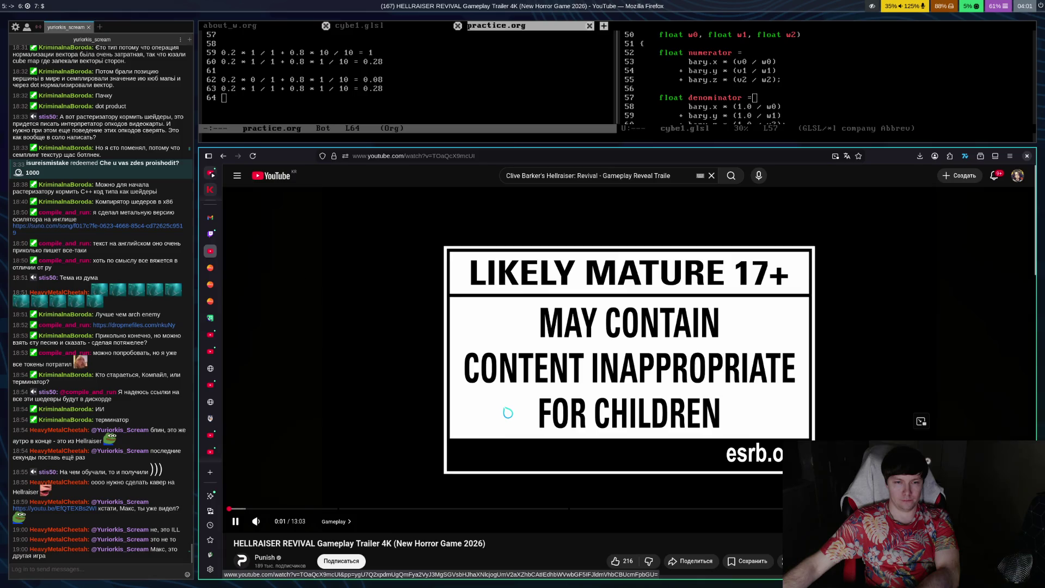
Step: Switch the playing HELLRAISER REVIVAL Gameplay Trailer 4K to full screen
{"action": "double_click", "coordinate": [508, 412]}
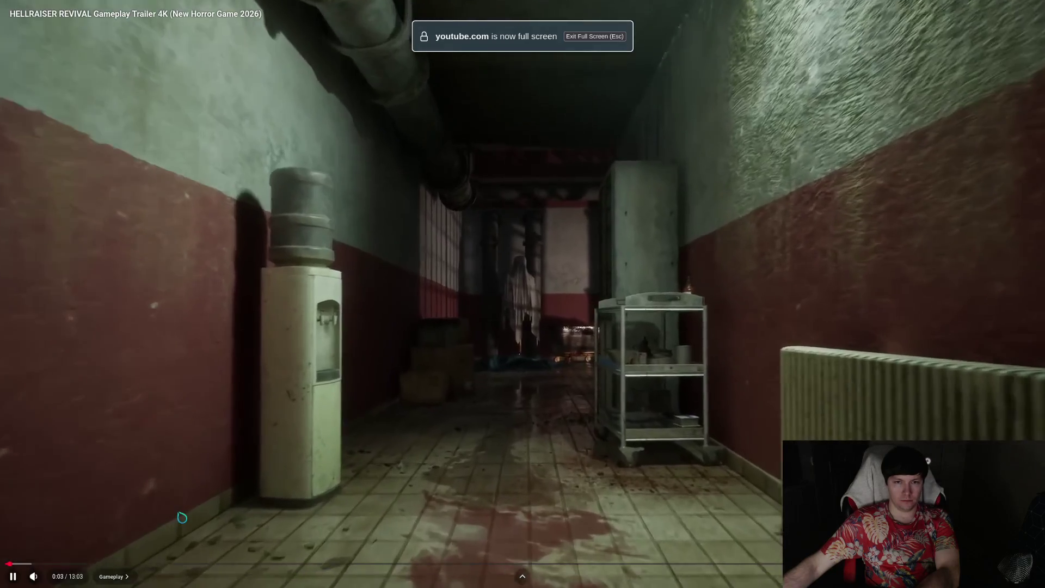
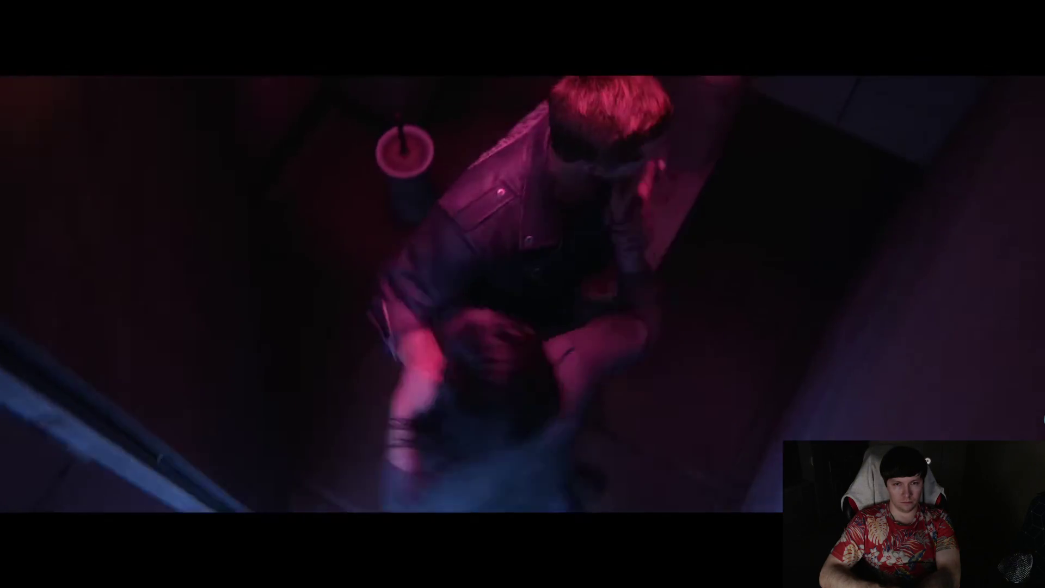
Step: Seek the HELLRAISER REVIVAL trailer forward to the candle-lit developer interview near 9:12
{"action": "key", "text": "l"}
{"action": "key", "text": "l"}
{"action": "key", "text": "l"}
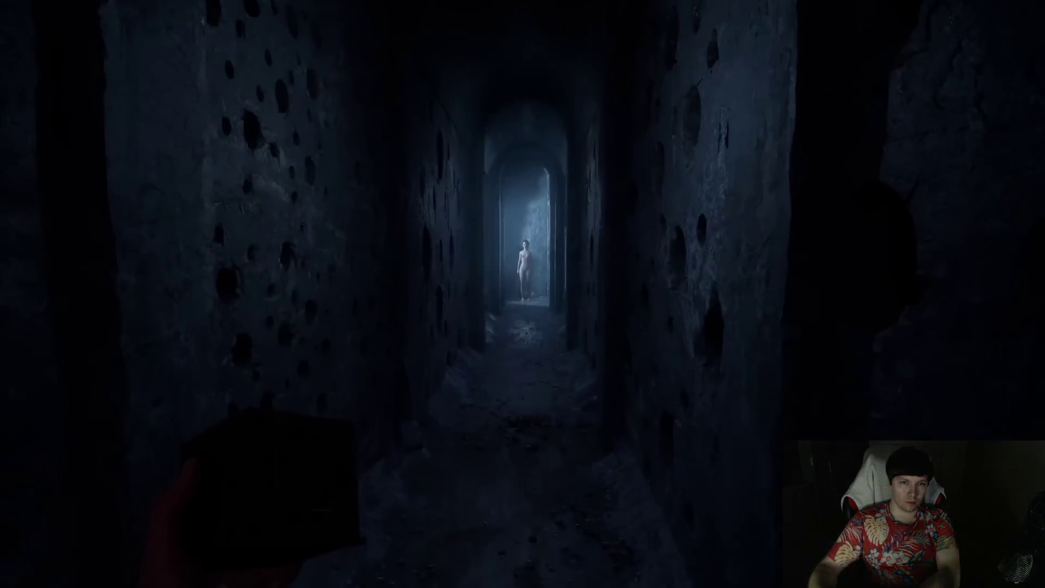
{"action": "key", "text": "Right"}
{"action": "key", "text": "Right"}
{"action": "key", "text": "Right"}
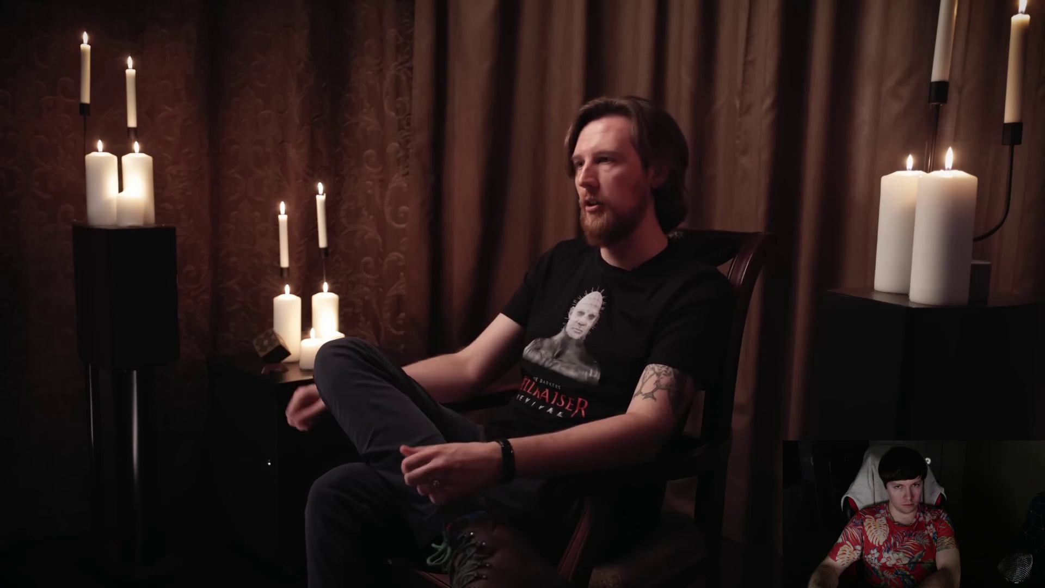
{"action": "key", "text": "Right"}
{"action": "key", "text": "Right"}
{"action": "key", "text": "Right"}
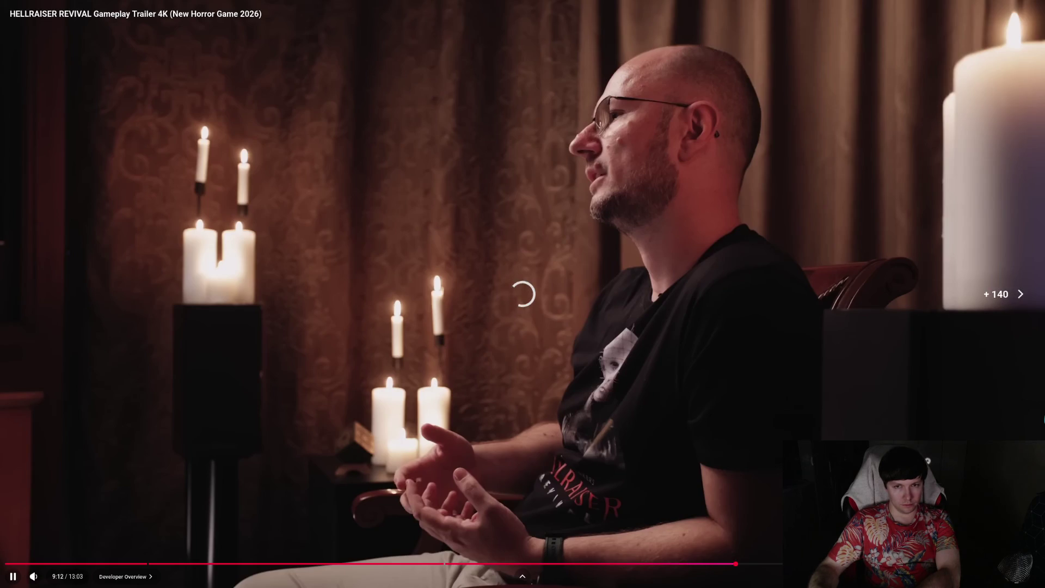
{"action": "key", "text": "Right"}
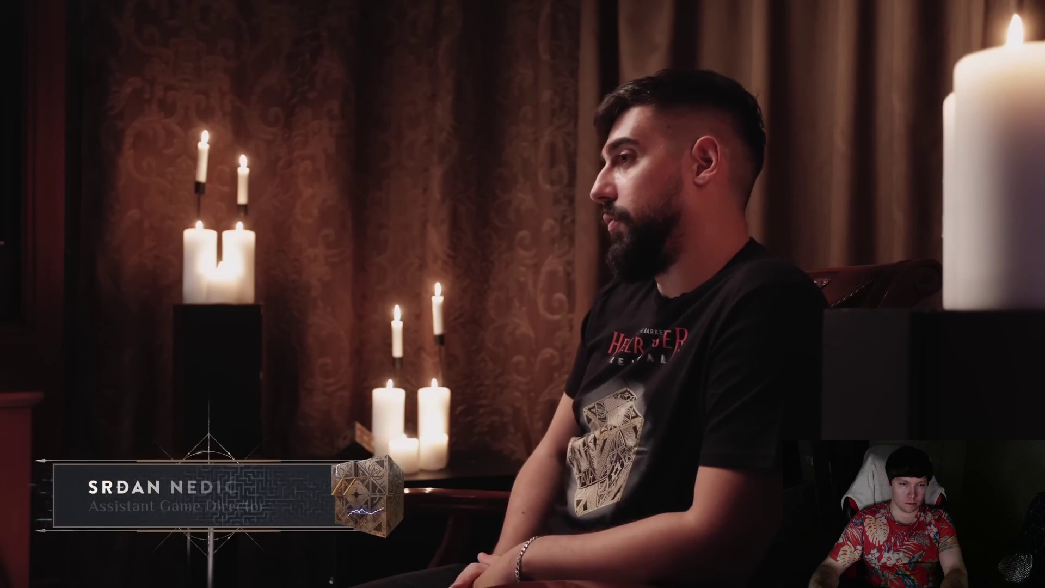
Step: Seek through the interviews to the trailer's suggested-games end screen and exit fullscreen
{"action": "key", "text": "Right"}
{"action": "key", "text": "Right"}
{"action": "key", "text": "Right"}
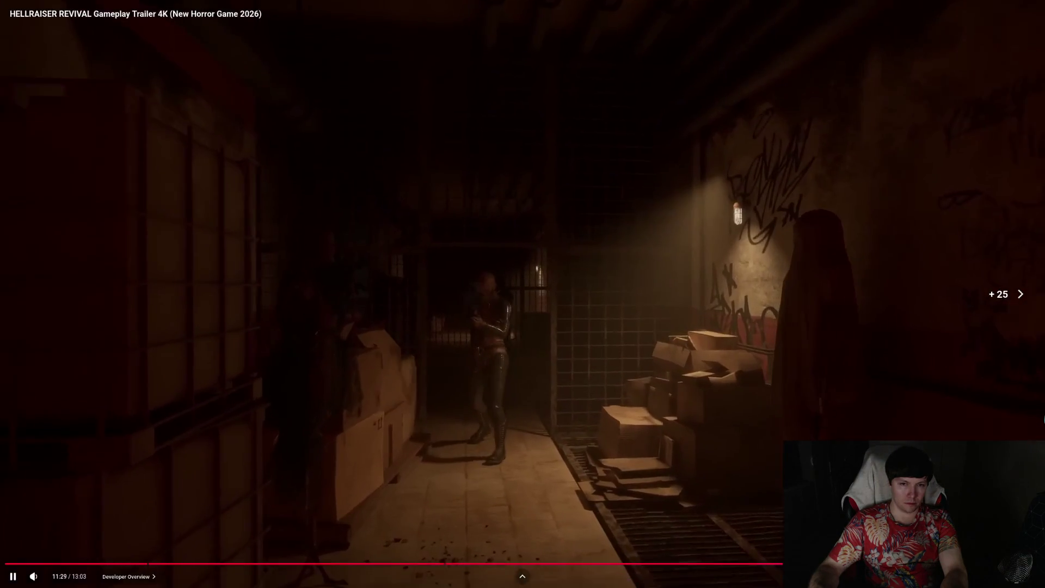
{"action": "key", "text": "Right"}
{"action": "key", "text": "Right"}
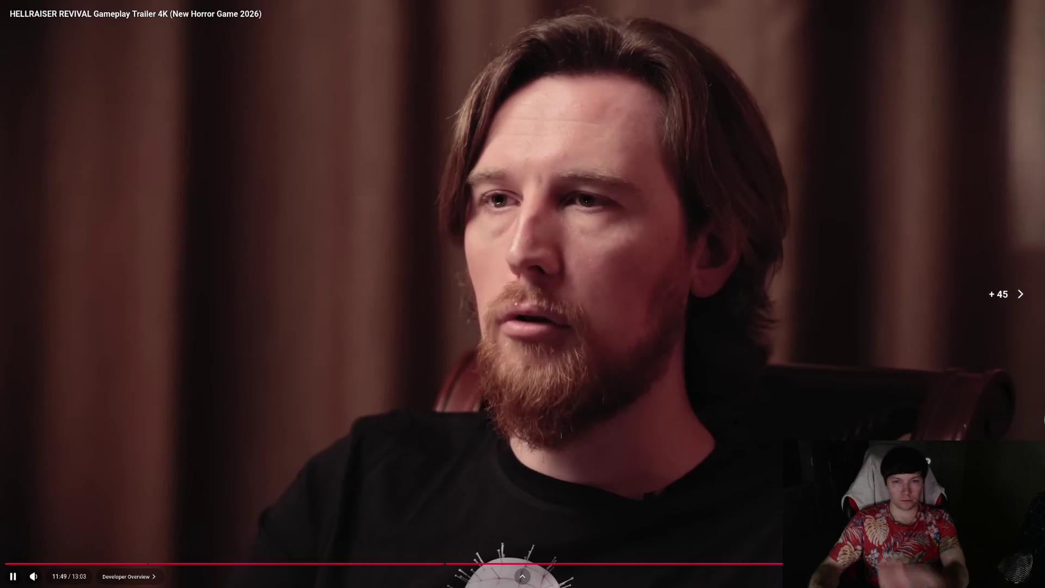
{"action": "key", "text": "Right"}
{"action": "key", "text": "Right"}
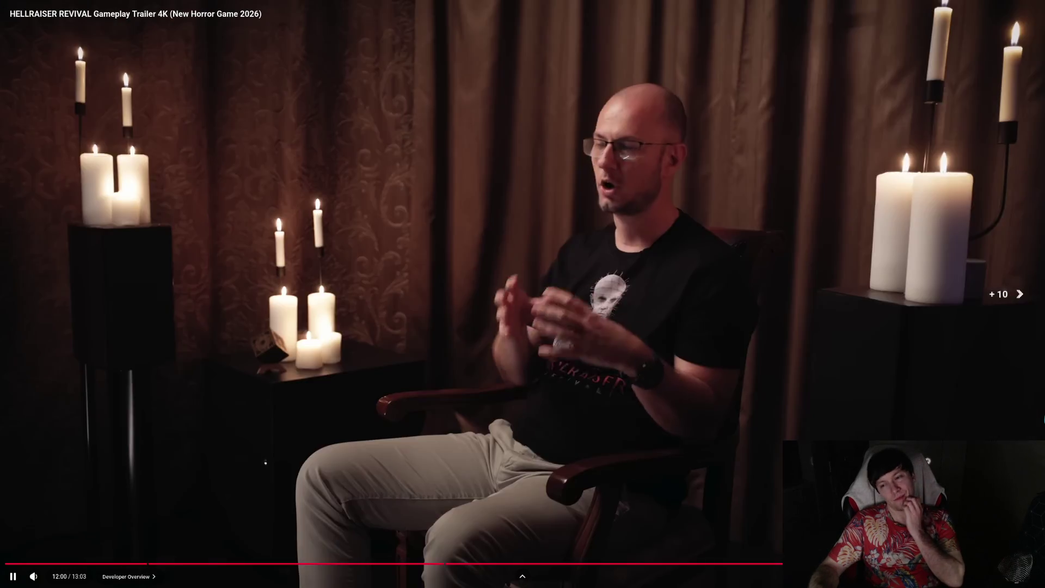
{"action": "key", "text": "Right"}
{"action": "key", "text": "Right"}
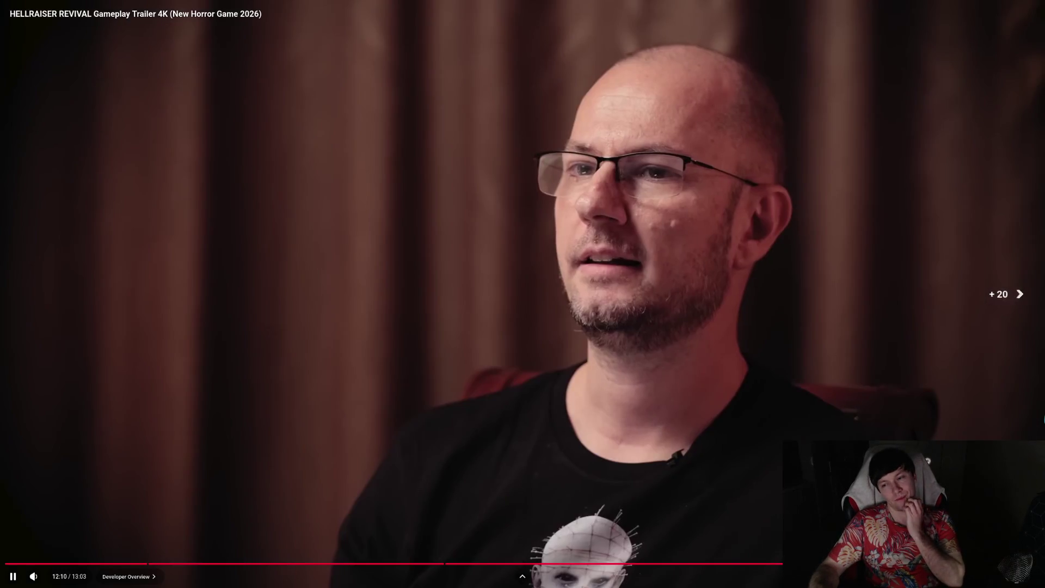
{"action": "key", "text": "Right"}
{"action": "key", "text": "Right"}
{"action": "key", "text": "Right"}
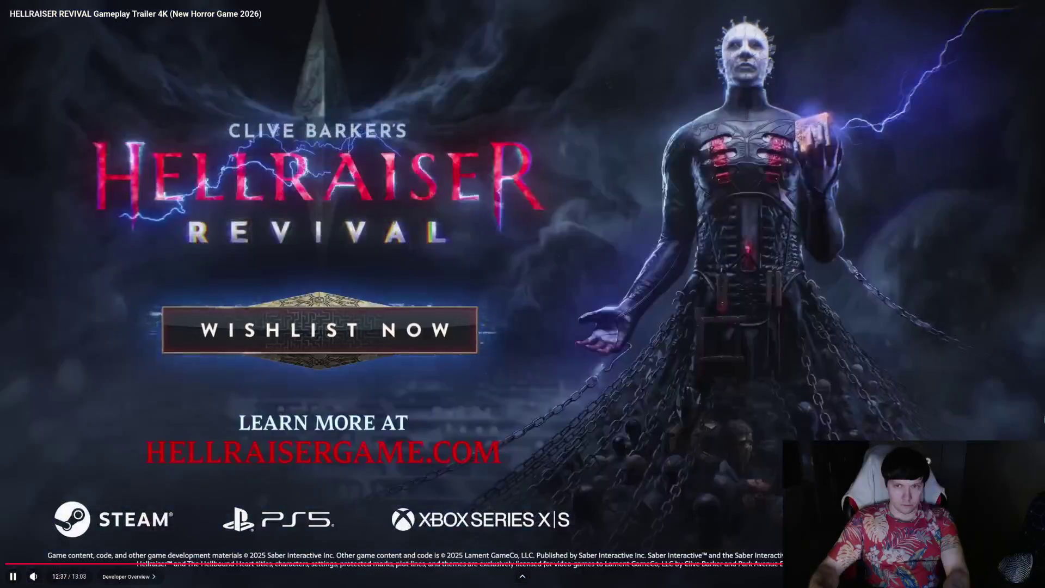
{"action": "key", "text": "Escape"}
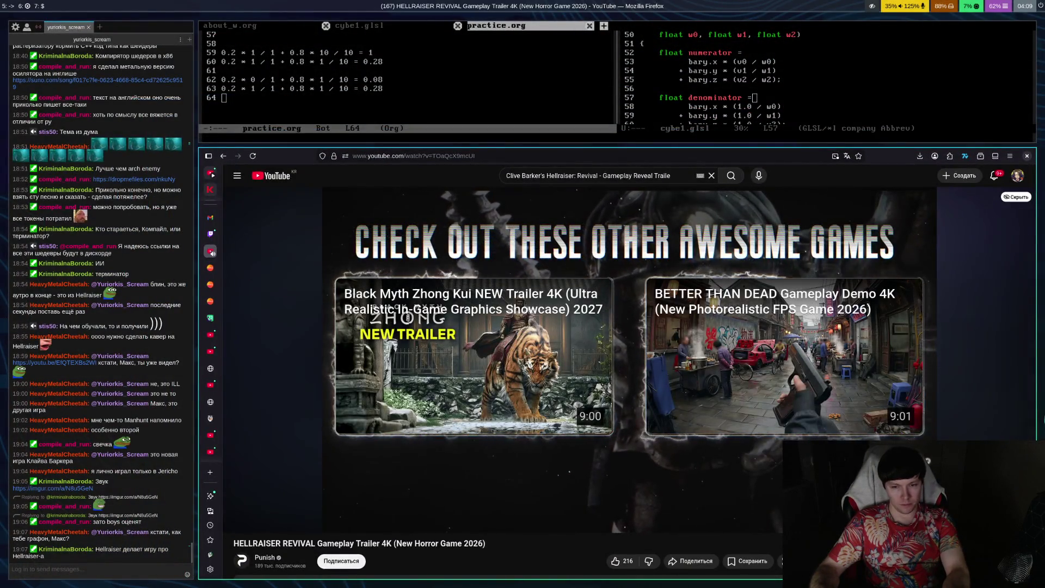
Step: Flip between the Twitch page, the AI Studio conversation and the Inigo Quilez website
{"action": "key", "text": "ctrl+Page_Up"}
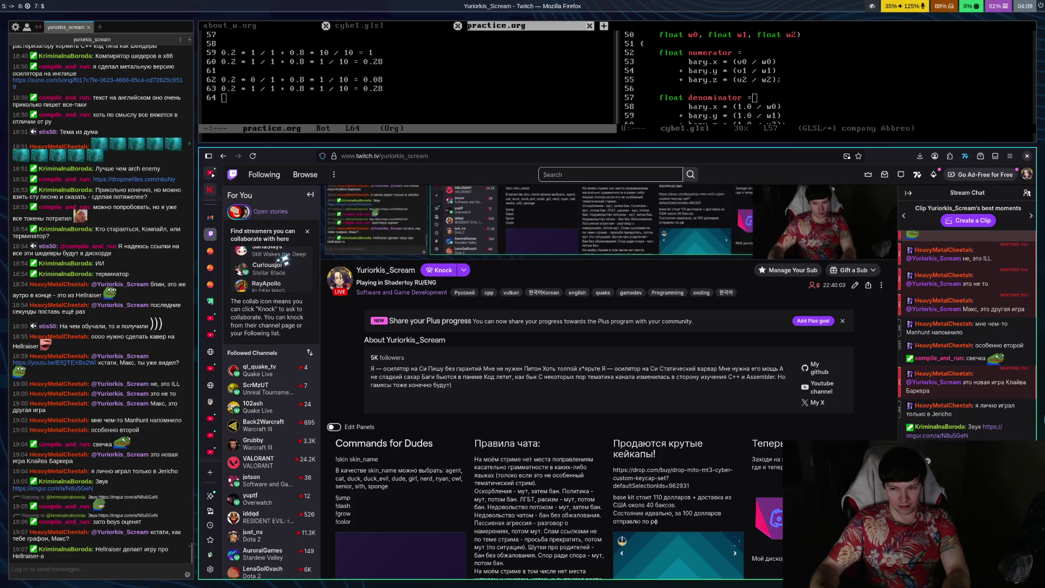
{"action": "key", "text": "ctrl+Tab"}
{"action": "key", "text": "ctrl+Tab"}
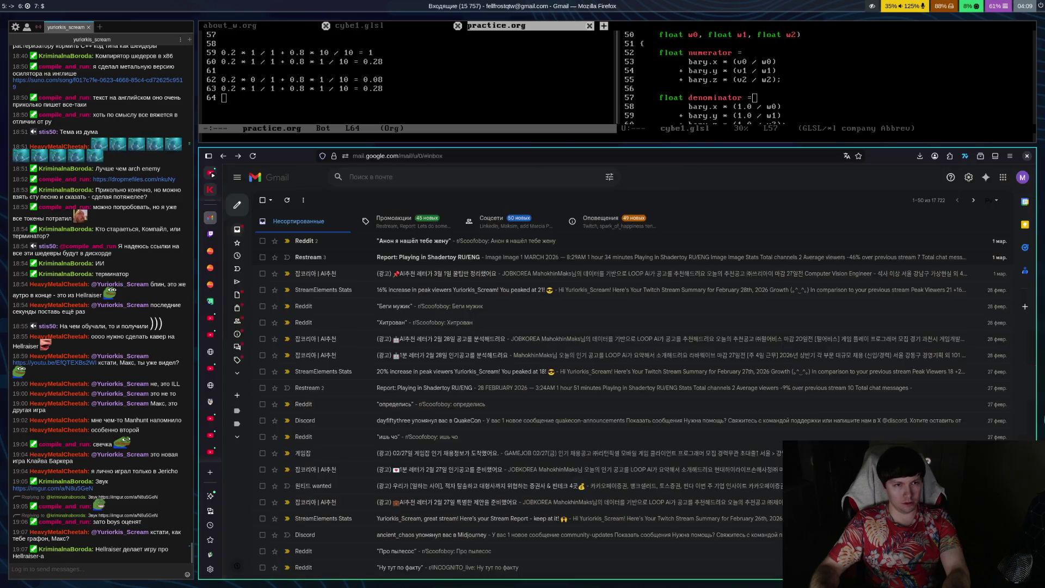
{"action": "key", "text": "ctrl+shift+Tab"}
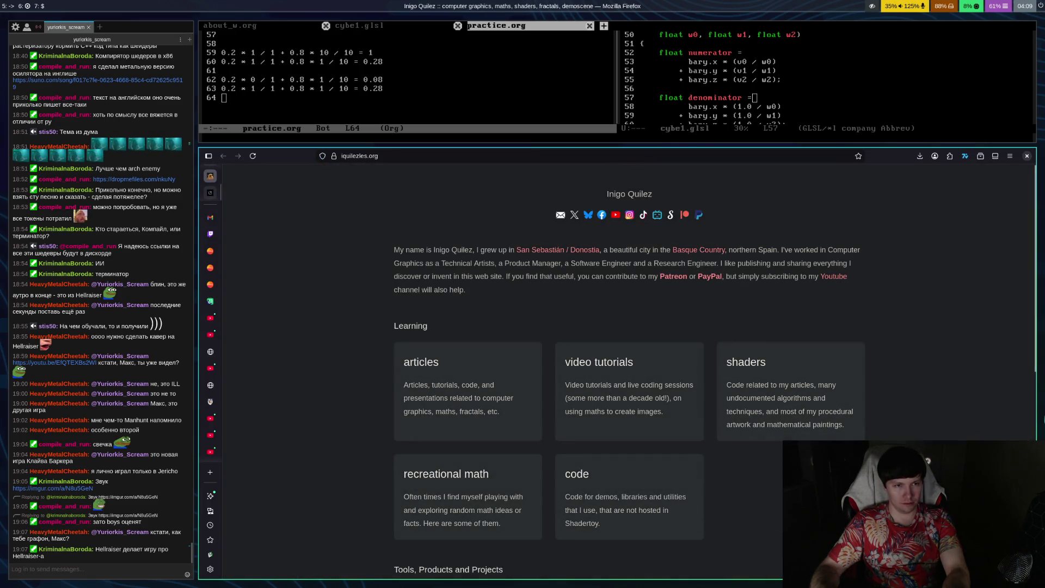
{"action": "key", "text": "ctrl+Tab"}
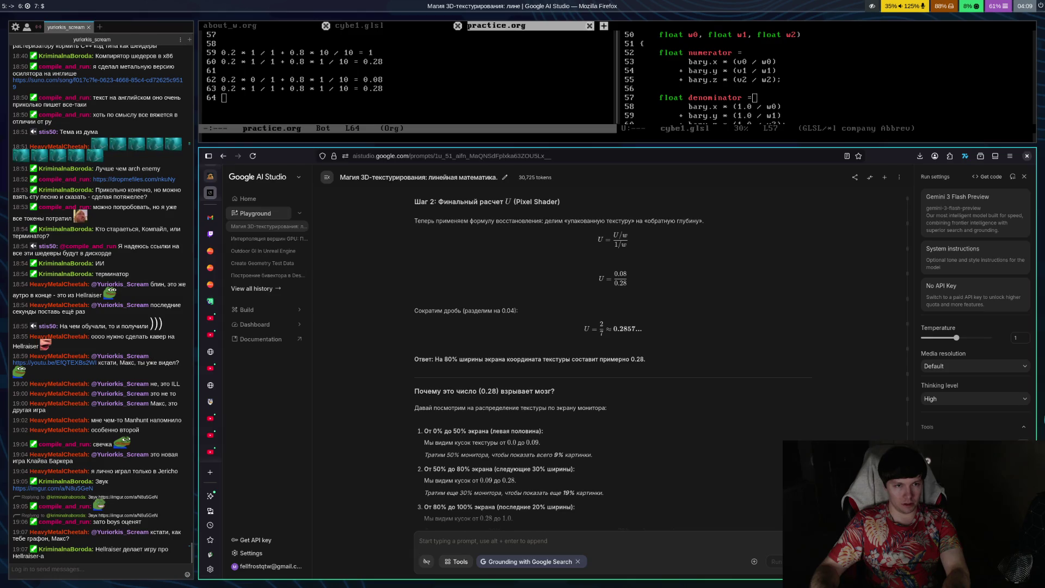
Step: Glance at ProofWiki, then open the Imgur link shared in the Twitch channel's chat
{"action": "key", "text": "ctrl+Tab"}
{"action": "key", "text": "ctrl+shift+Tab"}
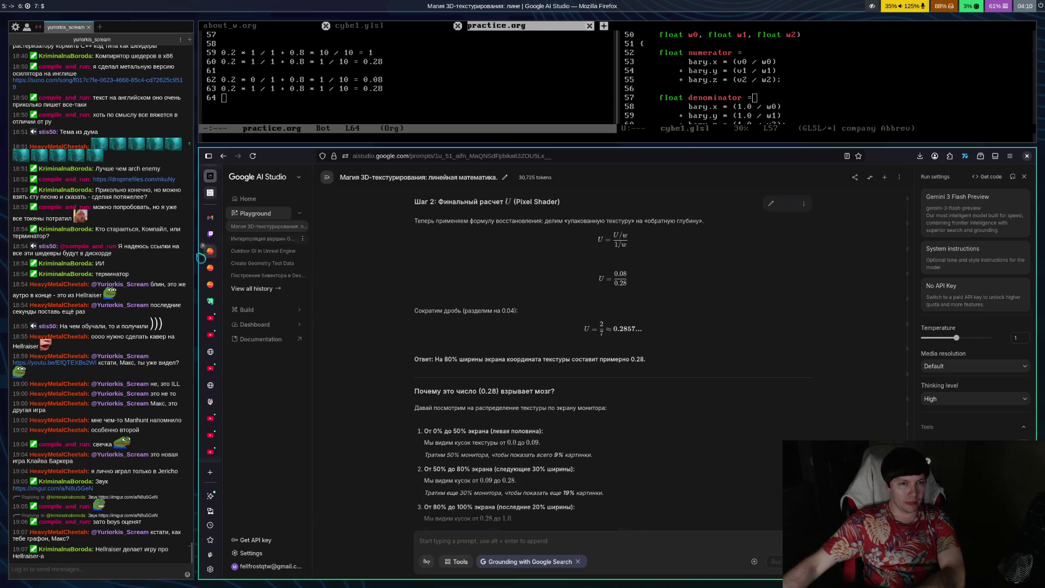
{"action": "left_click", "coordinate": [212, 236]}
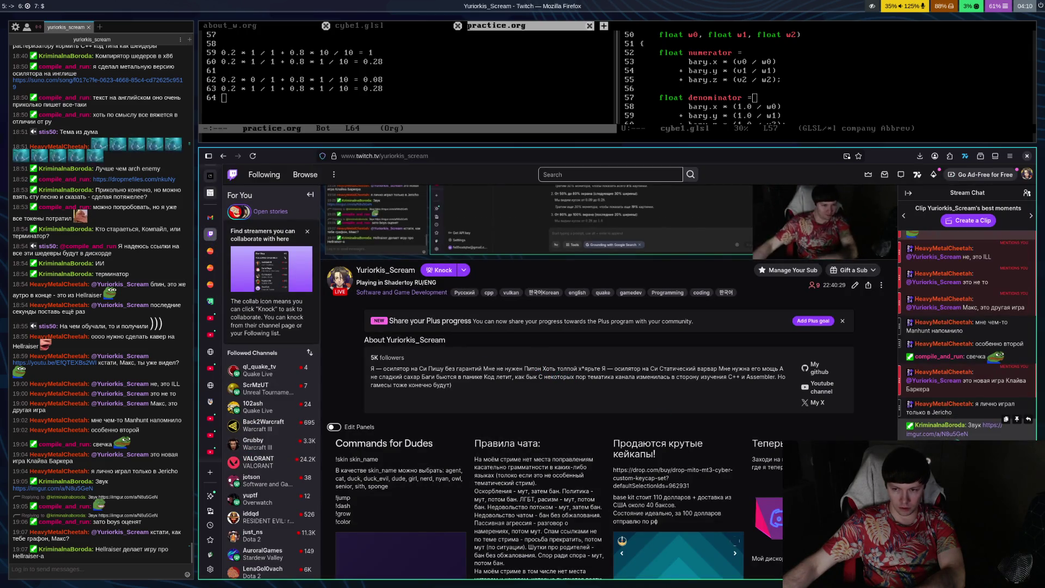
{"action": "left_click", "coordinate": [953, 435]}
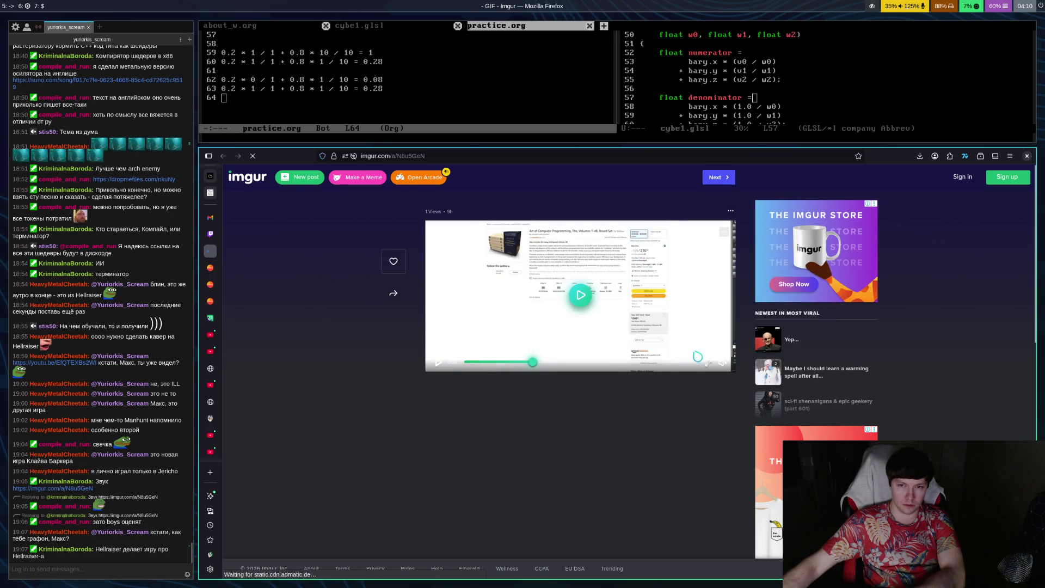
Step: Rewind the Imgur clip to The Art of Computer Programming box set and play it full screen
{"action": "mouse_move", "coordinate": [506, 367]}
{"action": "left_mouse_down"}
{"action": "mouse_move", "coordinate": [473, 369]}
{"action": "mouse_move", "coordinate": [506, 362]}
{"action": "left_mouse_up"}
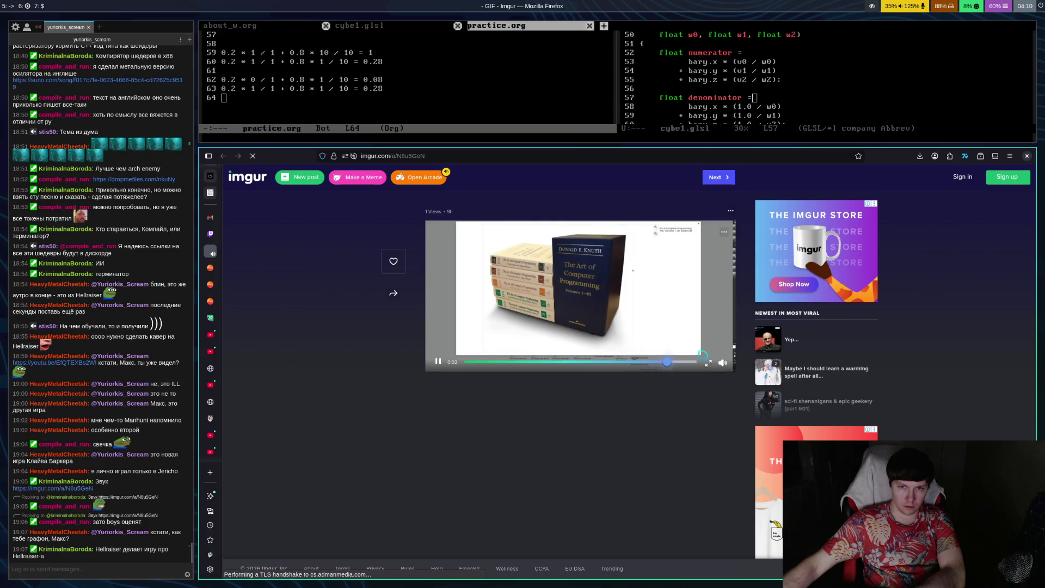
{"action": "left_click", "coordinate": [708, 363]}
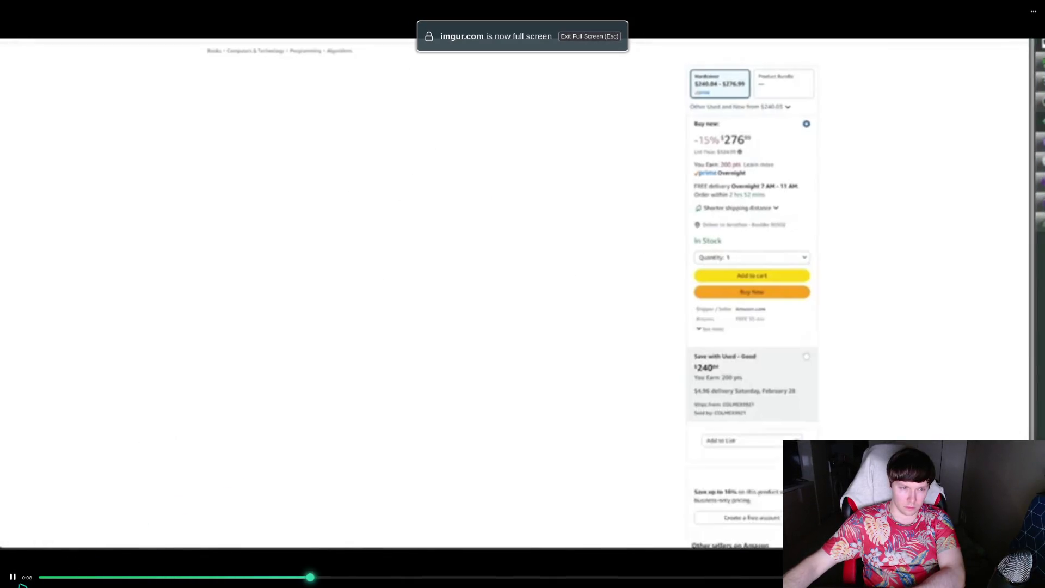
{"action": "left_click", "coordinate": [13, 578]}
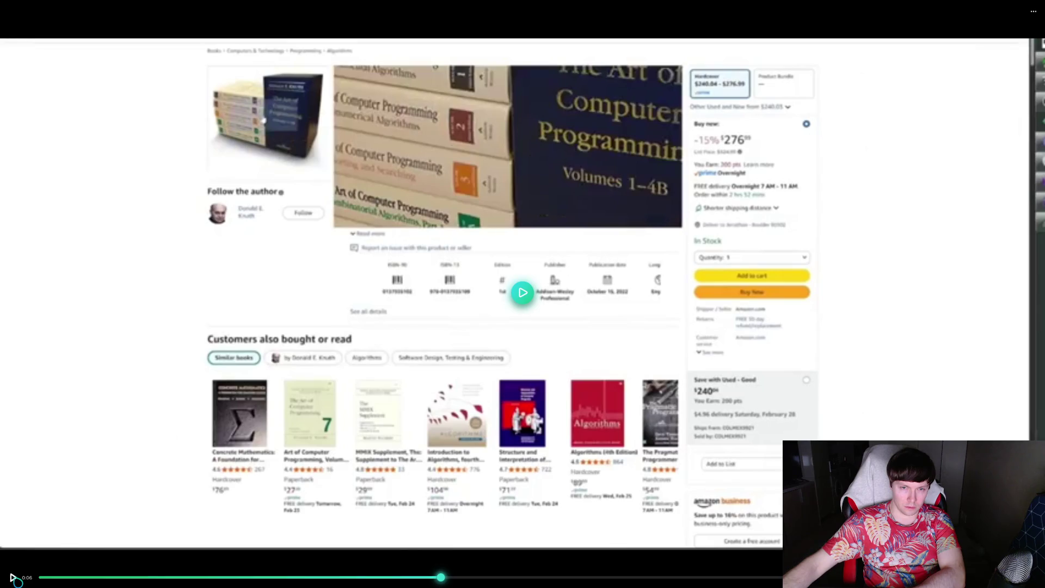
{"action": "left_click", "coordinate": [13, 578]}
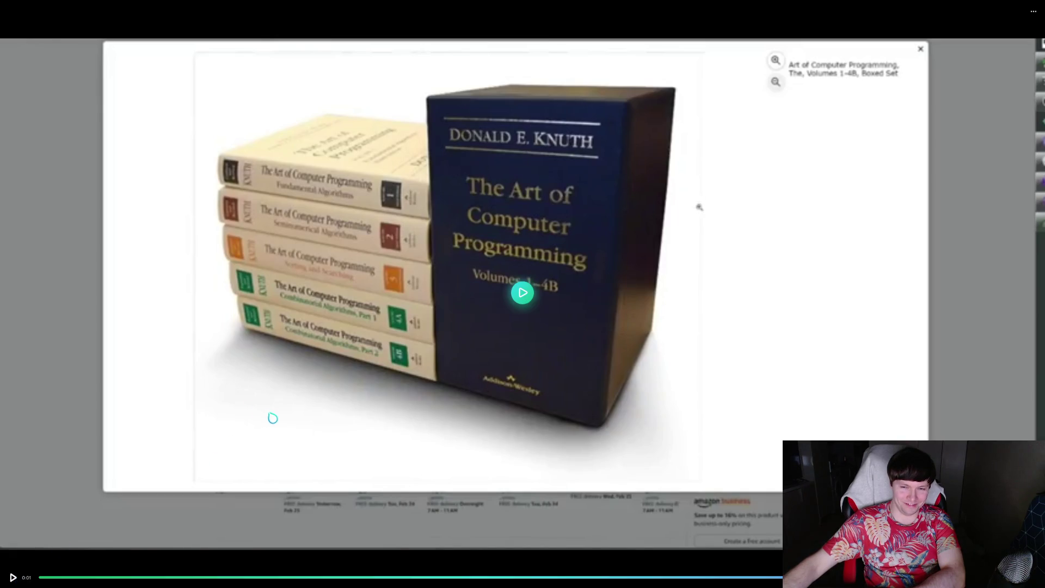
{"action": "key", "text": "Escape"}
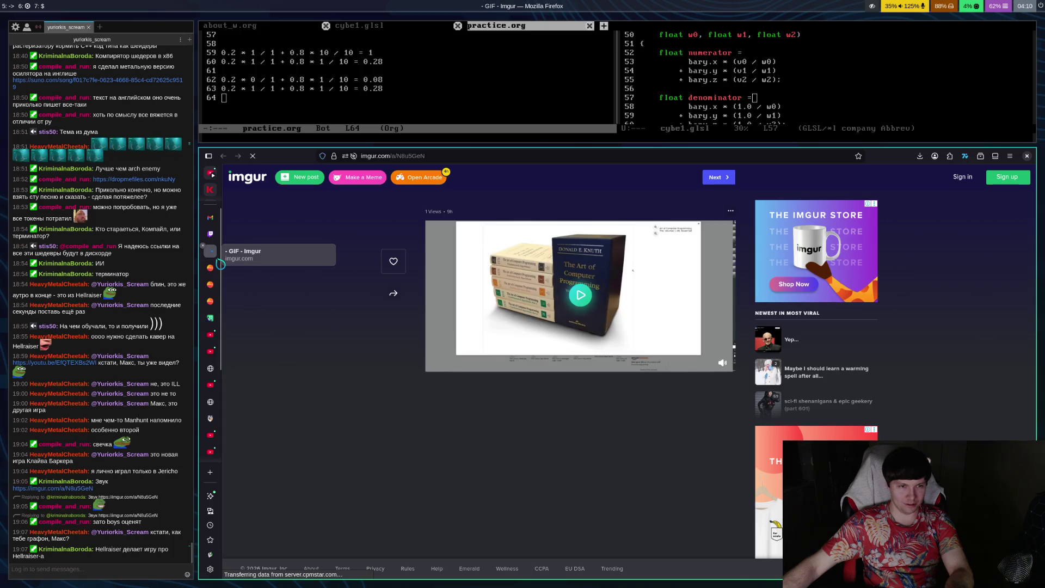
Step: Close the Imgur tab and return to the AI Studio texture-interpolation conversation
{"action": "key", "text": "ctrl+w"}
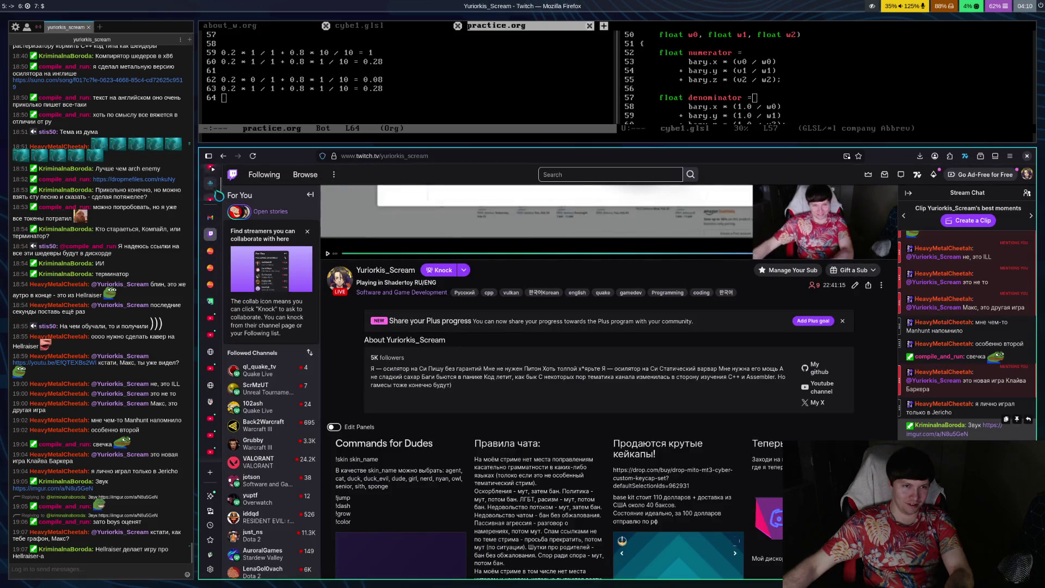
{"action": "left_click", "coordinate": [216, 182]}
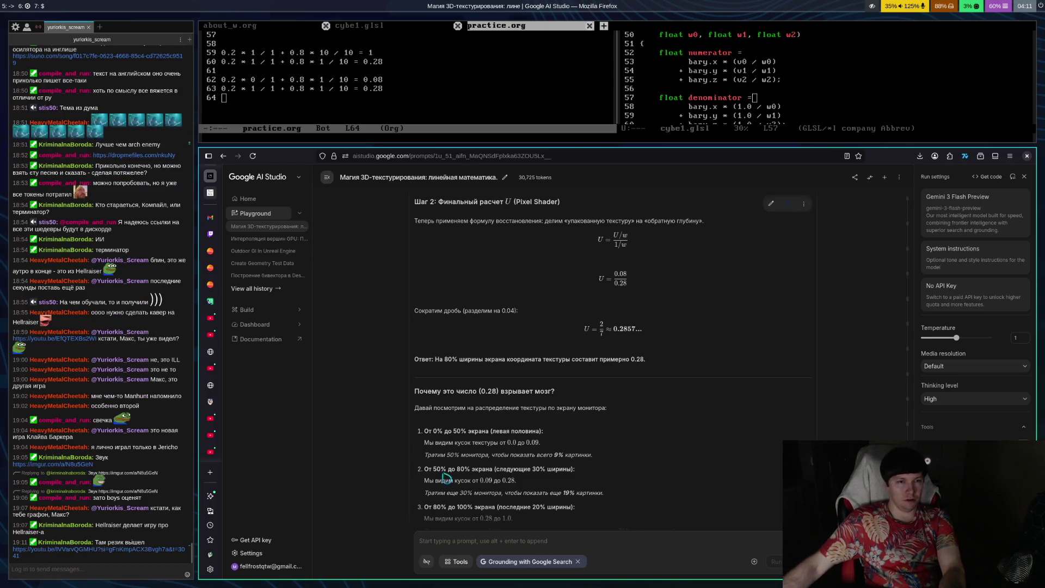
Step: Switch from the AI Studio answer to the streamer's Twitch channel page
{"action": "left_click", "coordinate": [215, 241]}
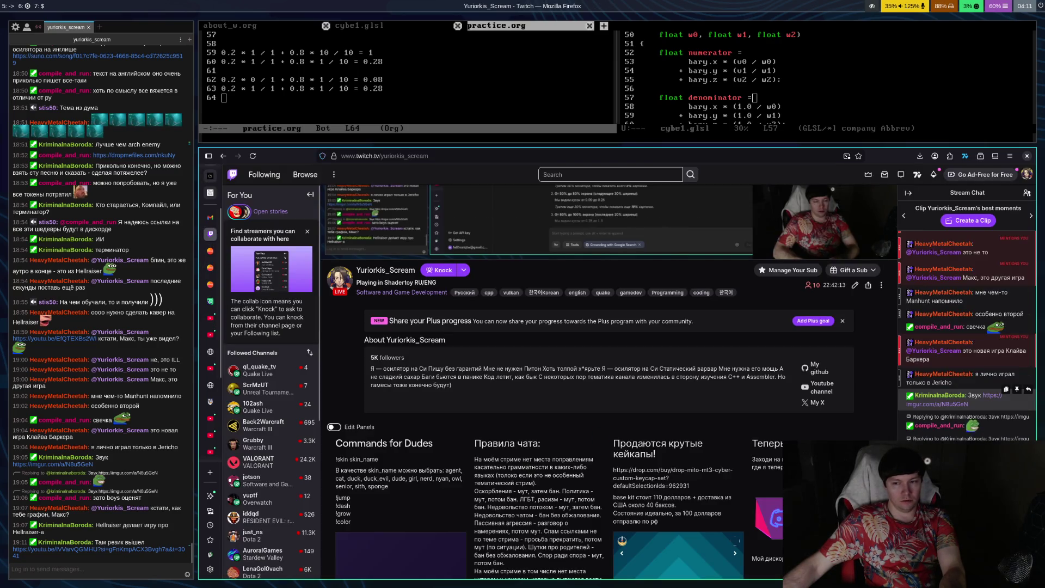
Step: Open the chat's Resident Evil 9 Requiem walkthrough link and play it full screen
{"action": "left_click", "coordinate": [958, 398]}
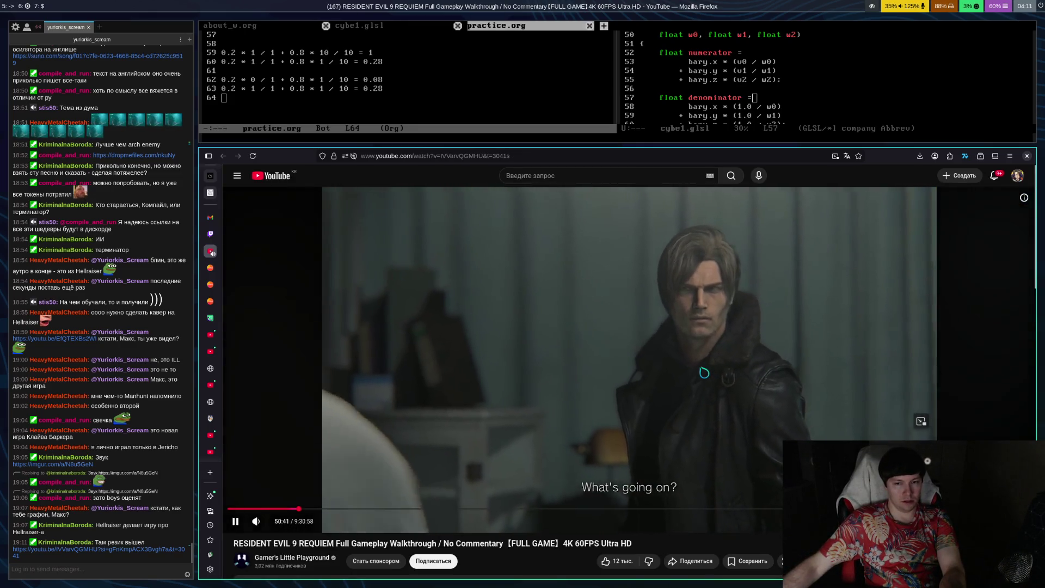
{"action": "double_click", "coordinate": [680, 421]}
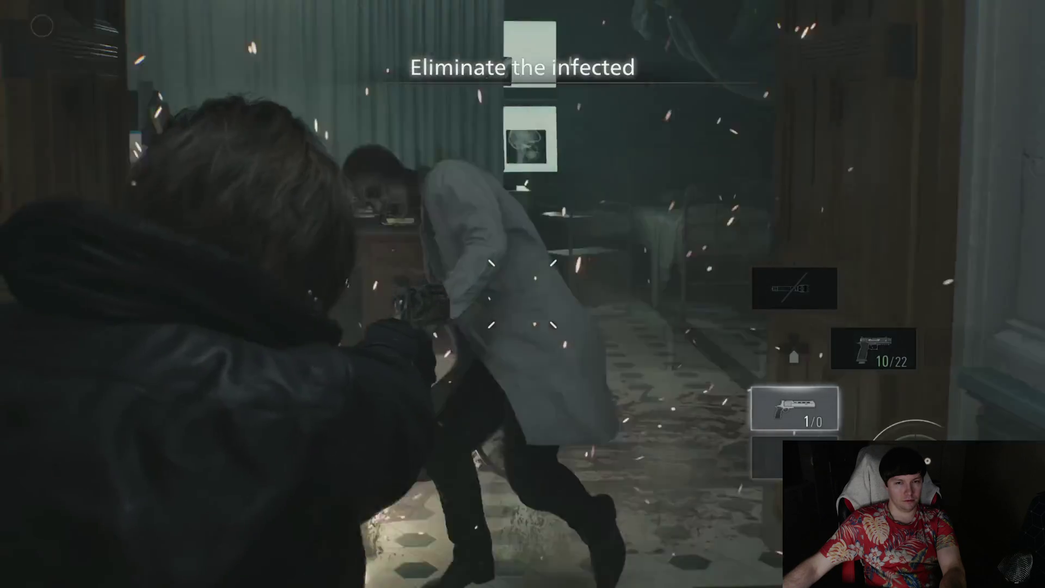
Step: Jump the walkthrough ahead via 1:24:52 and 2:27:55 to about 2:48:11, then leave full screen
{"action": "left_click", "coordinate": [523, 294]}
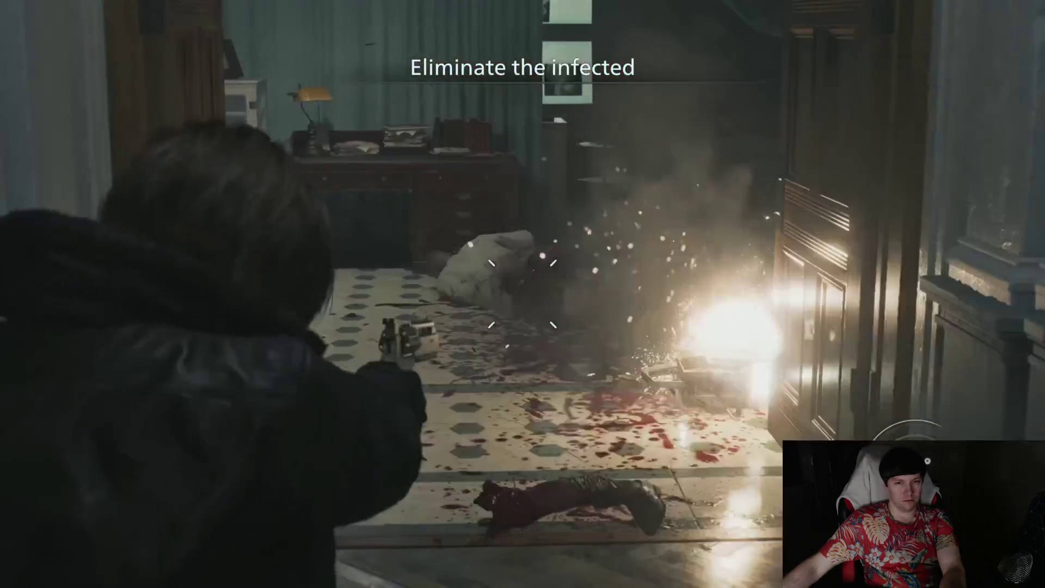
{"action": "scroll", "coordinate": [523, 294], "scroll_direction": "down", "scroll_amount": 1}
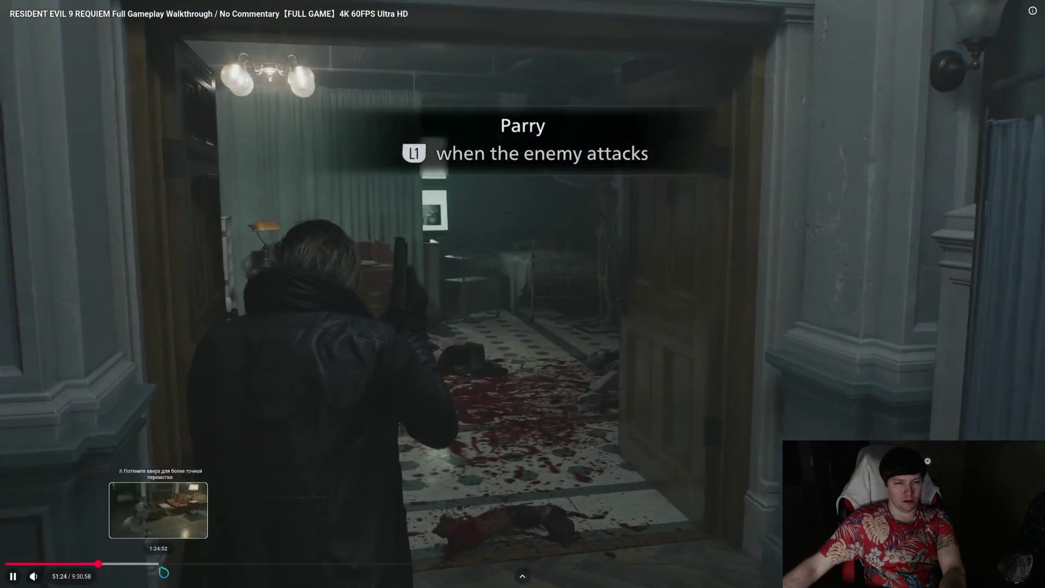
{"action": "left_click", "coordinate": [160, 564]}
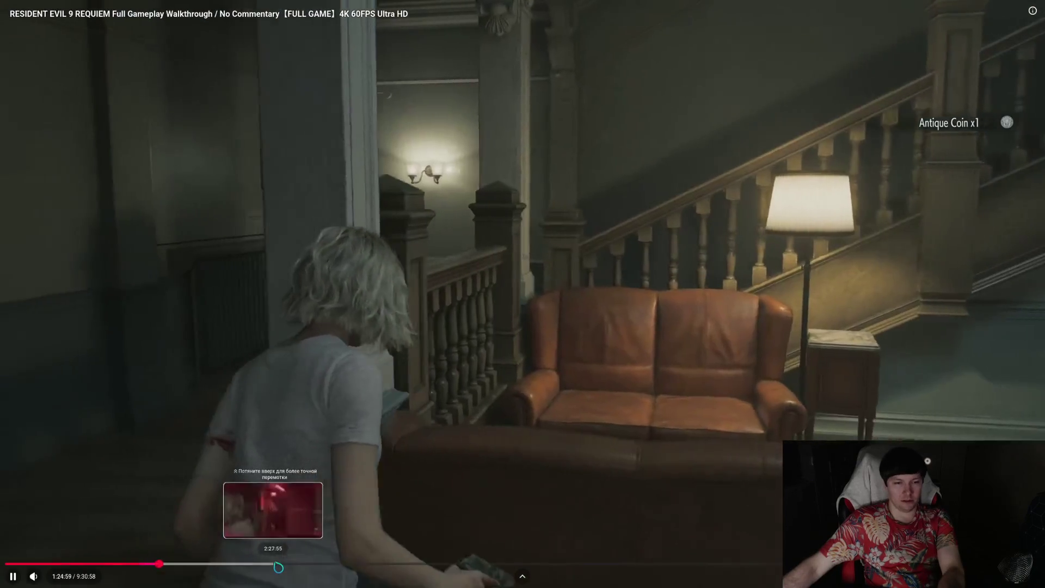
{"action": "left_click", "coordinate": [274, 564]}
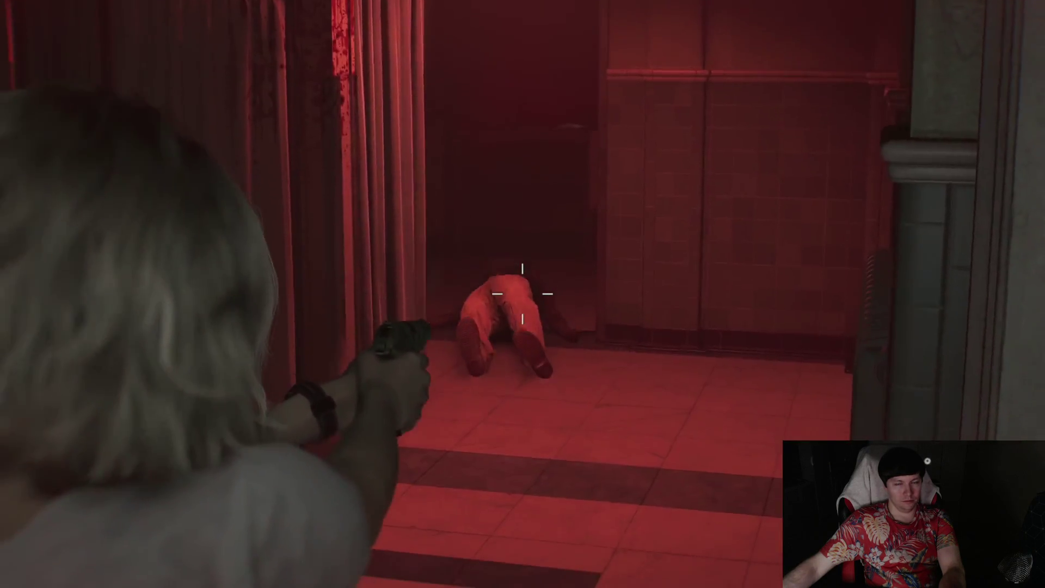
{"action": "mouse_move", "coordinate": [350, 523]}
{"action": "left_click", "coordinate": [310, 563]}
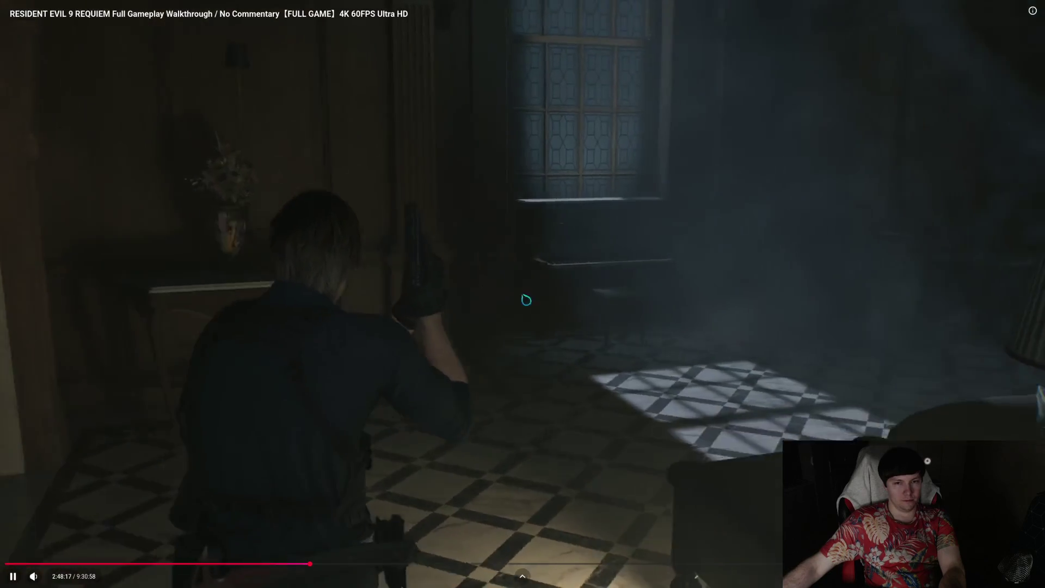
{"action": "key", "text": "Escape"}
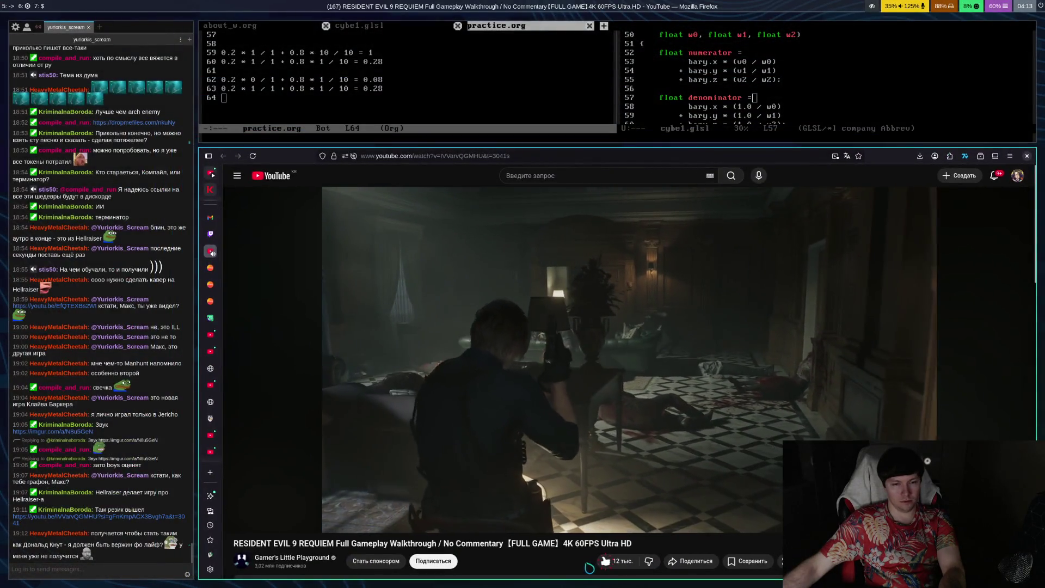
Step: Glance at the Twitch channel, return to the AI Studio answer, then switch to Telegram
{"action": "key", "text": "ctrl+shift+Tab"}
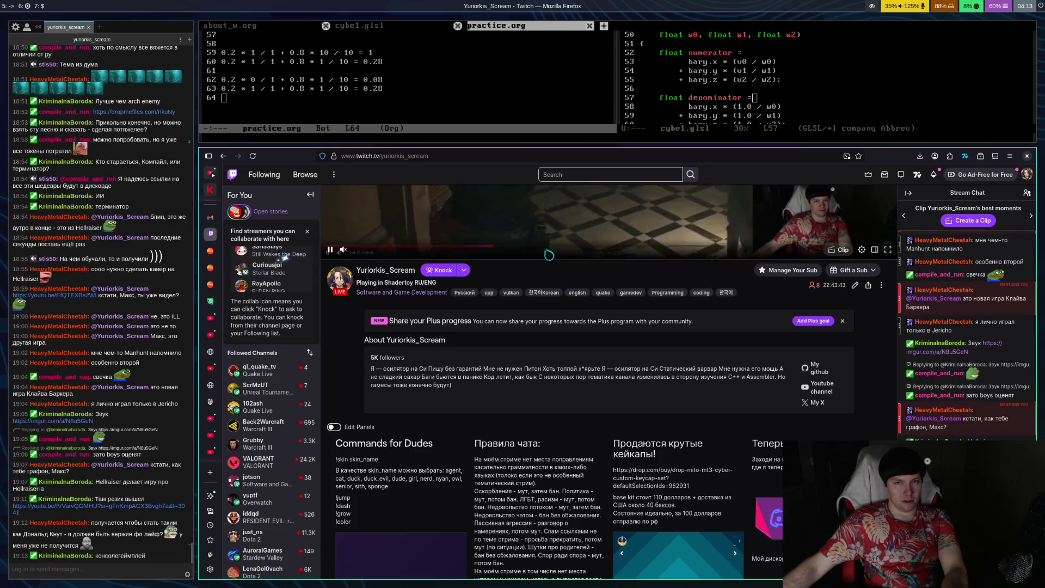
{"action": "scroll", "coordinate": [626, 267], "scroll_direction": "up", "scroll_amount": 5}
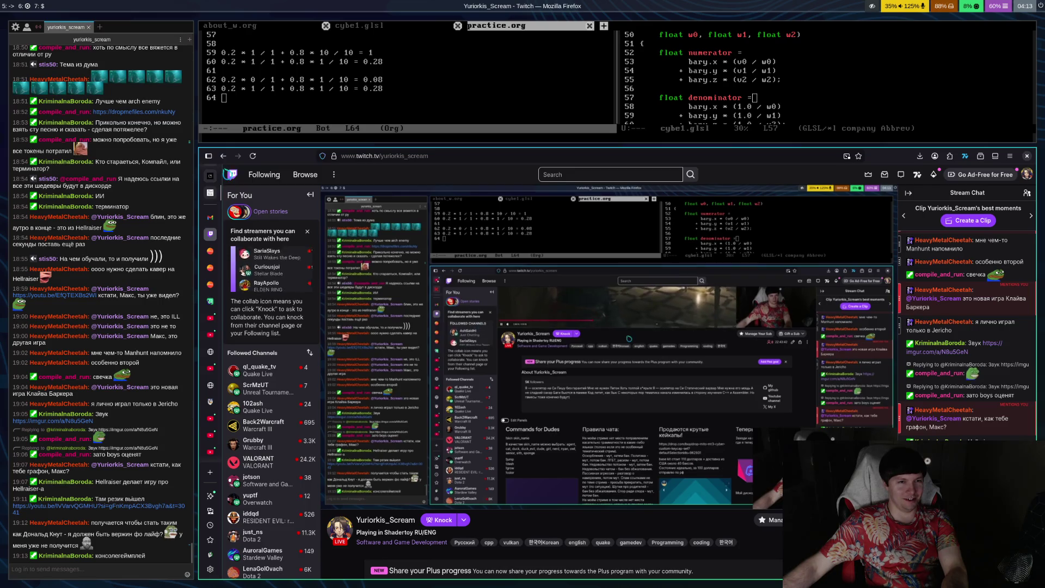
{"action": "left_click", "coordinate": [216, 191]}
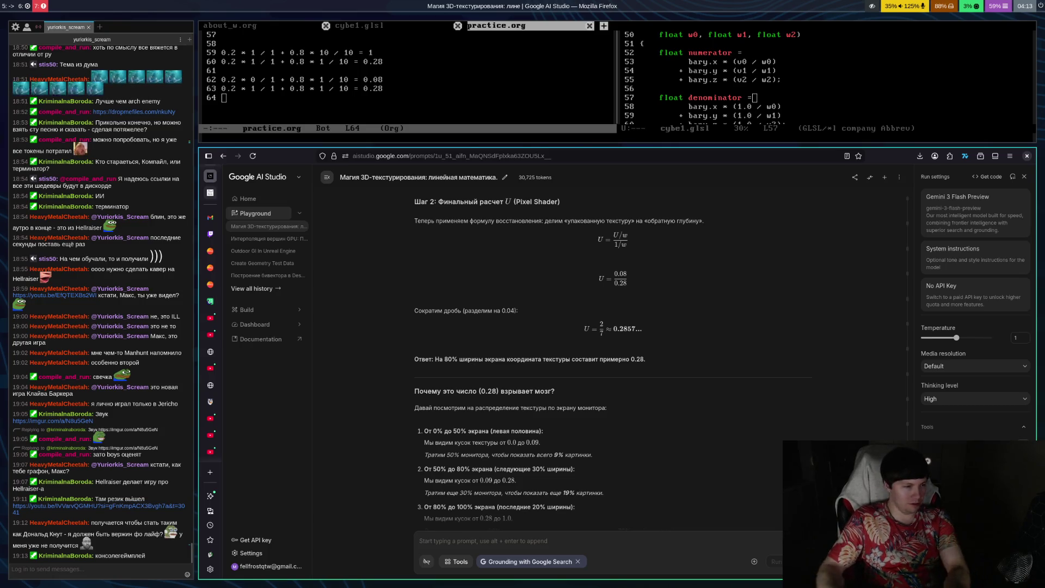
{"action": "key", "text": "super+5"}
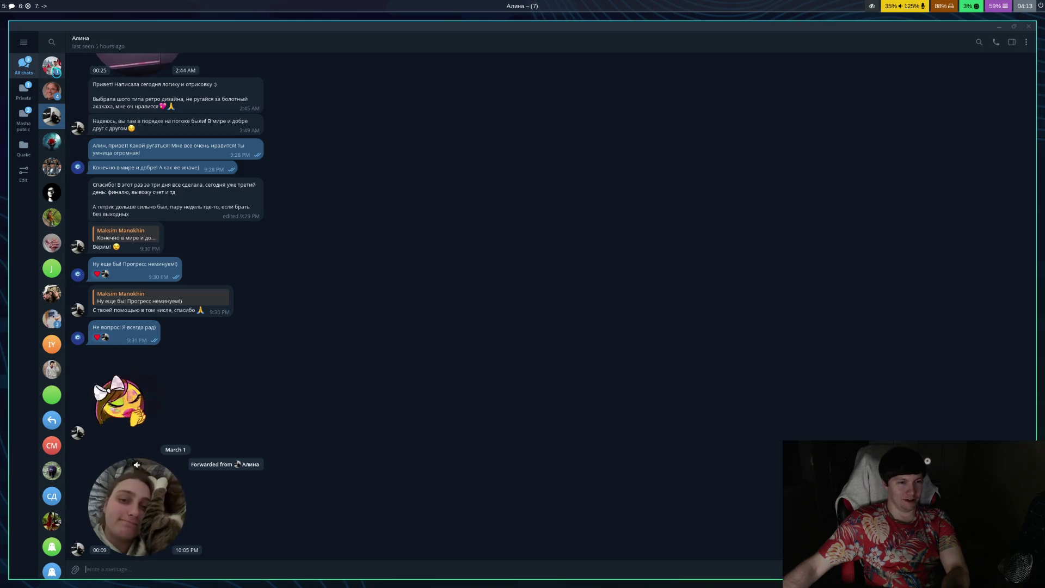
Step: Open the other Telegram chat that holds the shared Instagram reel
{"action": "left_click", "coordinate": [56, 72]}
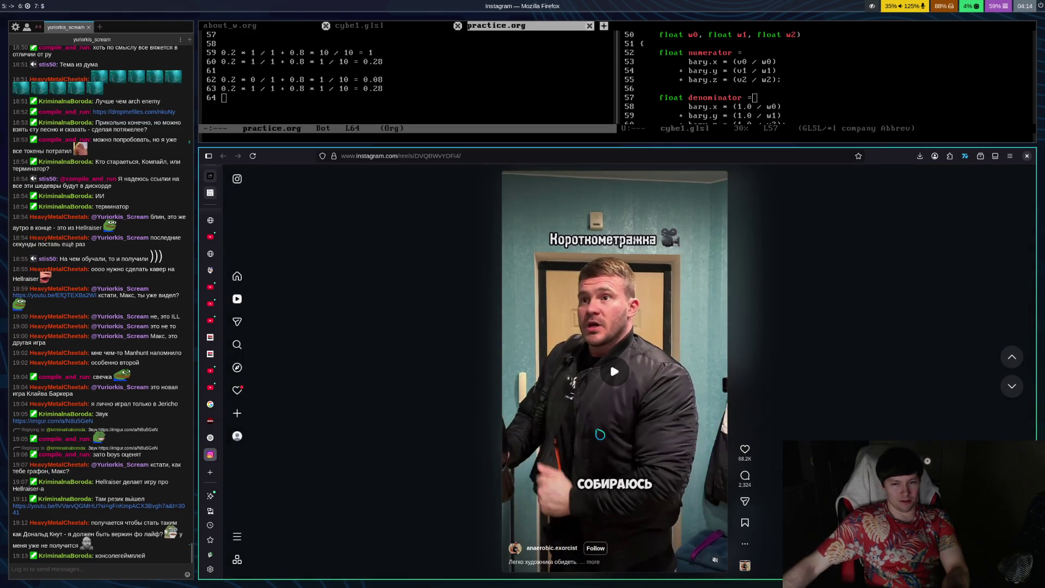
Step: Play the 'Короткометражка' reel with sound, pausing and resuming it several times, and leave it paused
{"action": "left_click", "coordinate": [609, 361]}
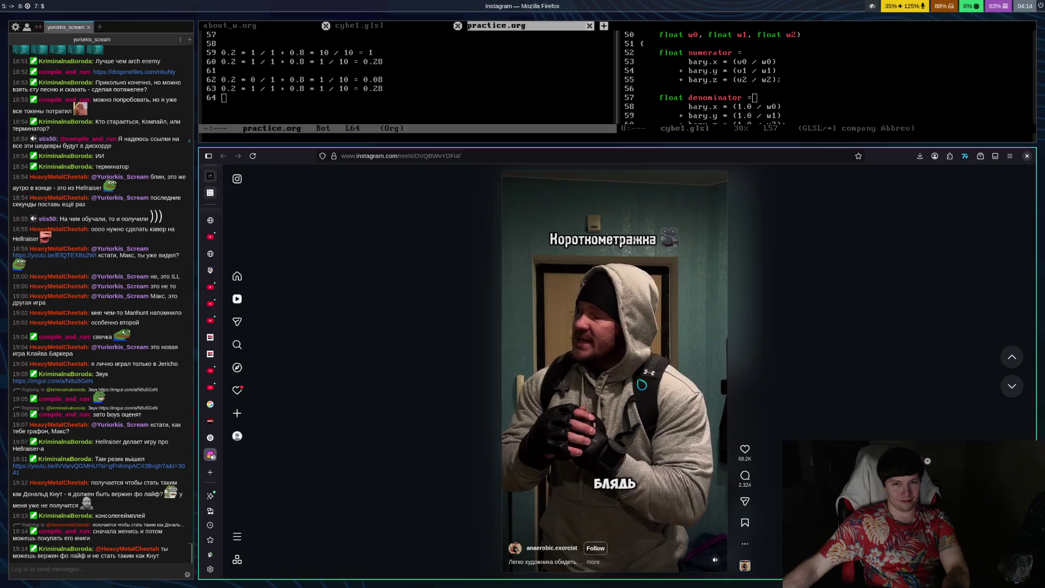
{"action": "left_click", "coordinate": [614, 371]}
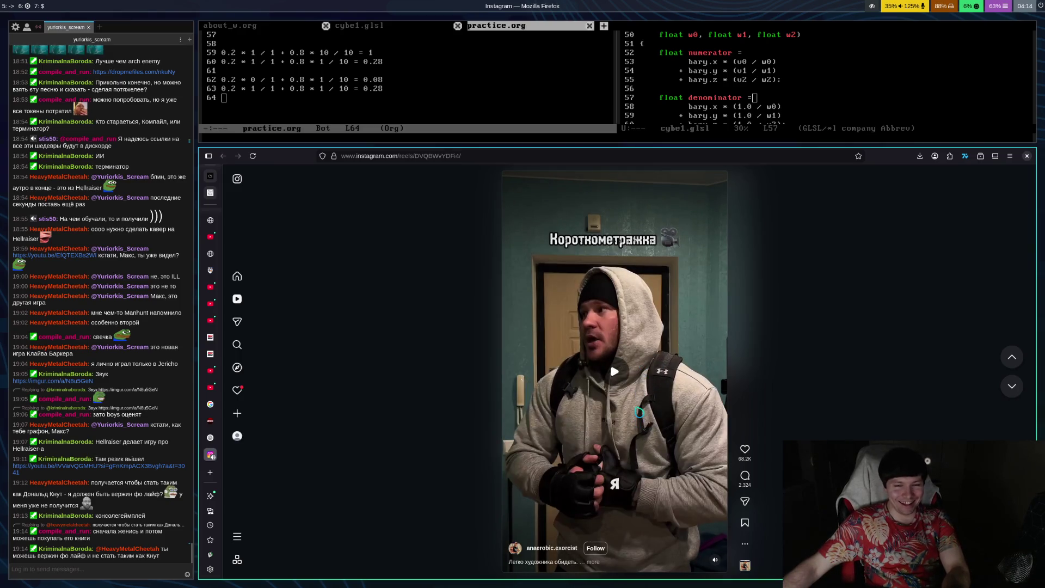
{"action": "left_click", "coordinate": [641, 380]}
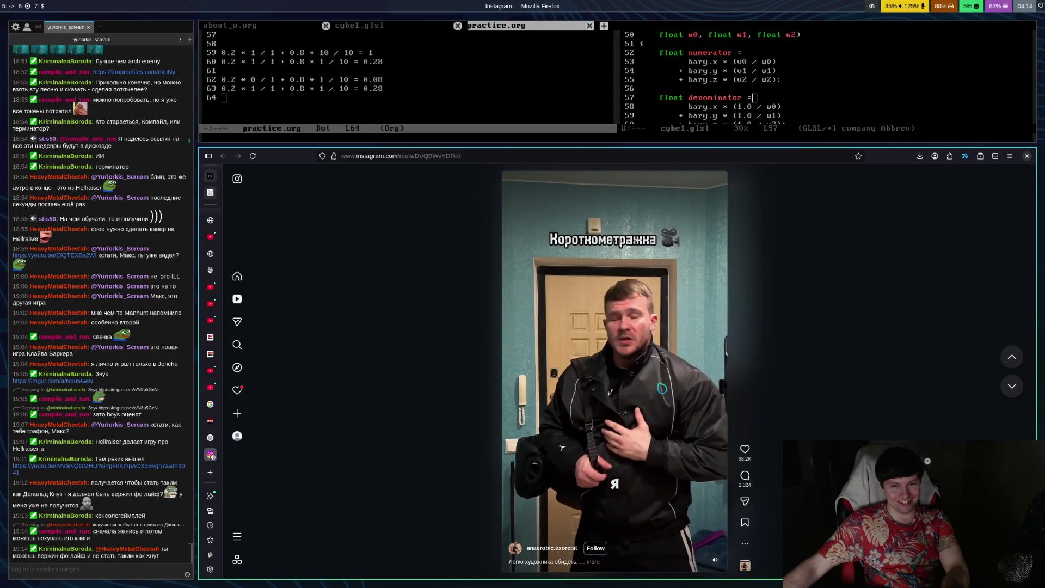
{"action": "left_click", "coordinate": [649, 374]}
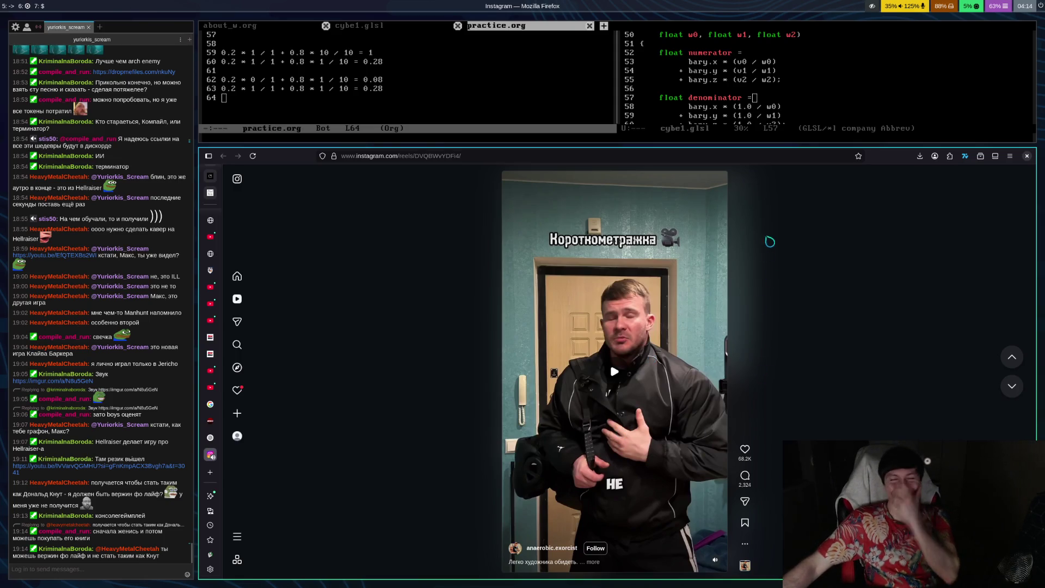
{"action": "left_click", "coordinate": [618, 345]}
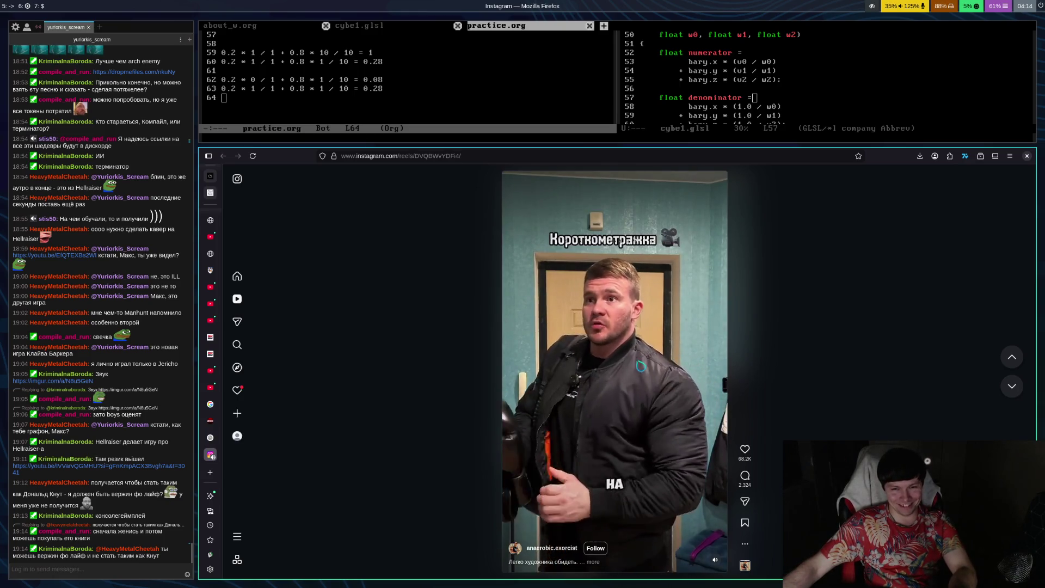
{"action": "left_click", "coordinate": [623, 357]}
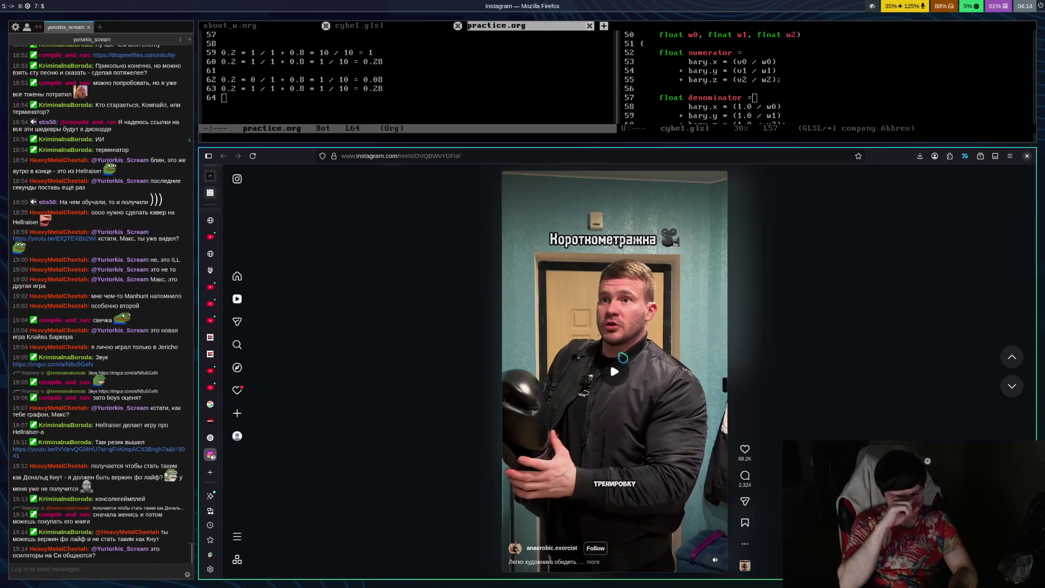
Step: Close the reel tab and send the Telegram reply 'Бля челупо лдучш))))' praising the guy
{"action": "key", "text": "ctrl+w"}
{"action": "key", "text": "super+5"}
{"action": "type", "text": "ц"}
{"action": "key", "text": "BackSpace"}
{"action": "type", "text": "Бля"}
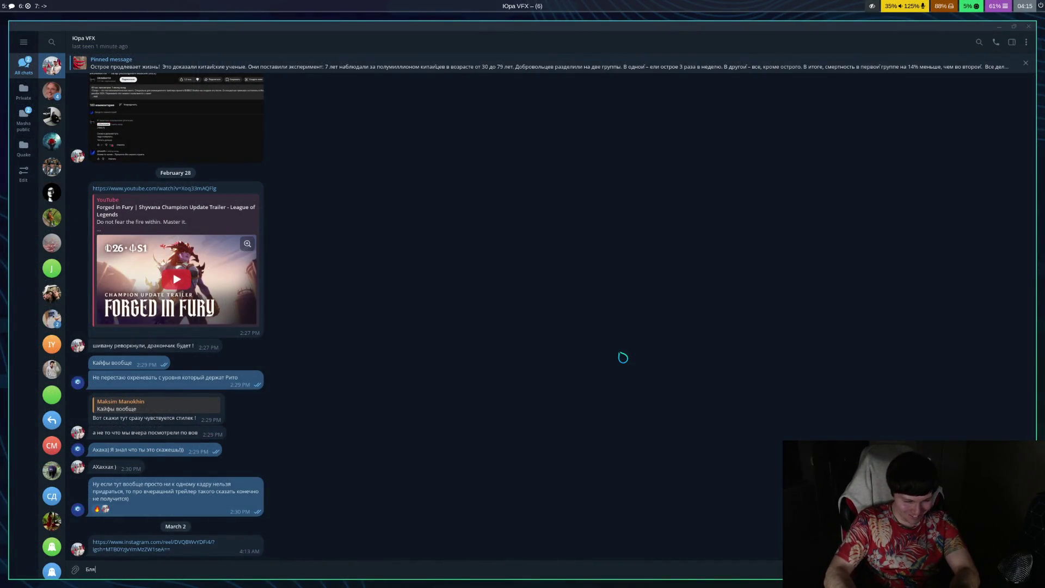
{"action": "type", "text": " этот чел"}
{"action": "type", "text": "у"}
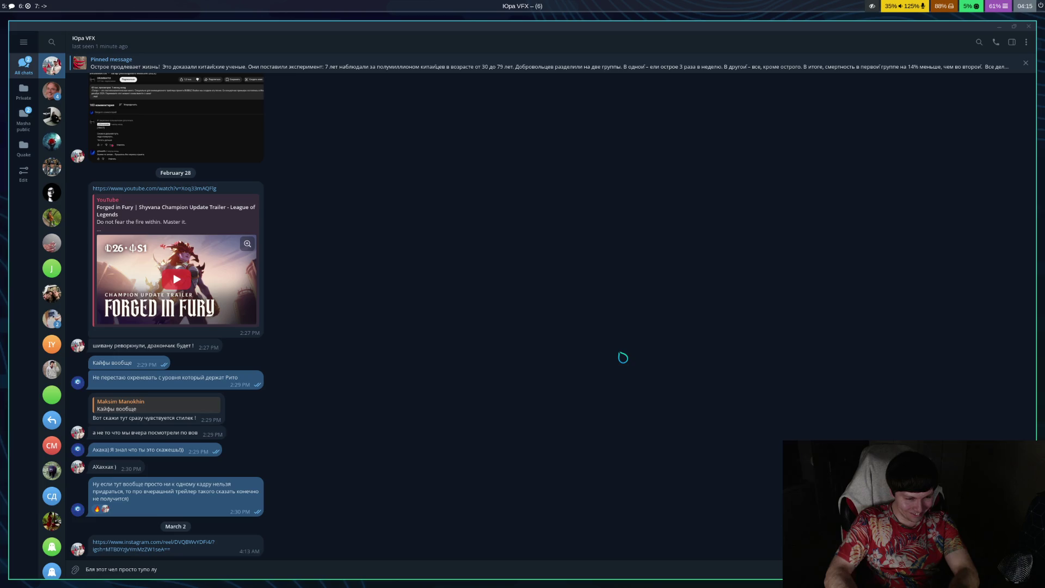
{"action": "type", "text": "по лдучш)))"}
{"action": "key", "text": "Return"}
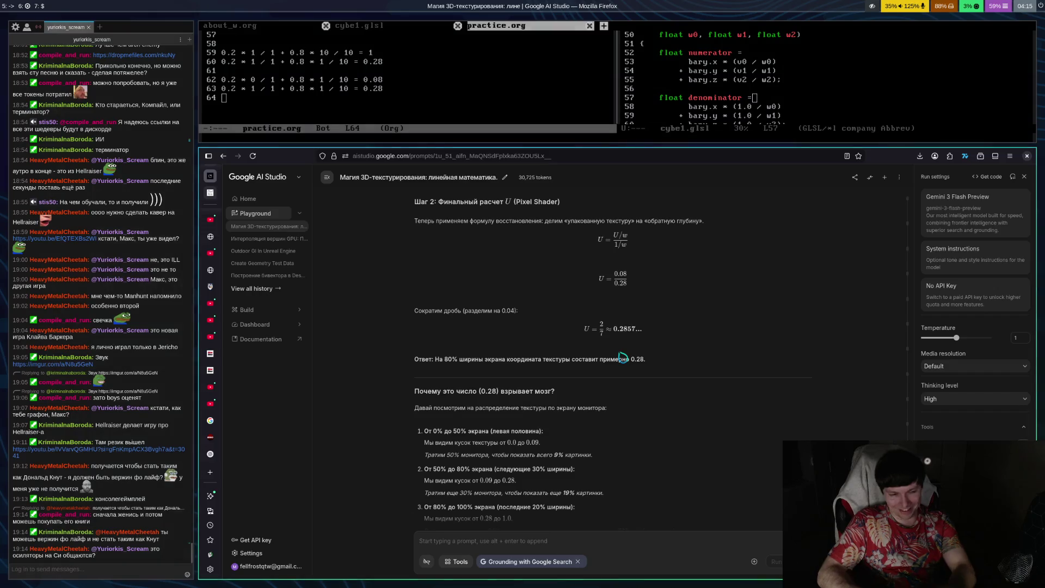
Step: Return to the AI Studio workspace showing Gemini's Step 2 result, U = 2/7 ≈ 0.28
{"action": "key", "text": "super+6"}
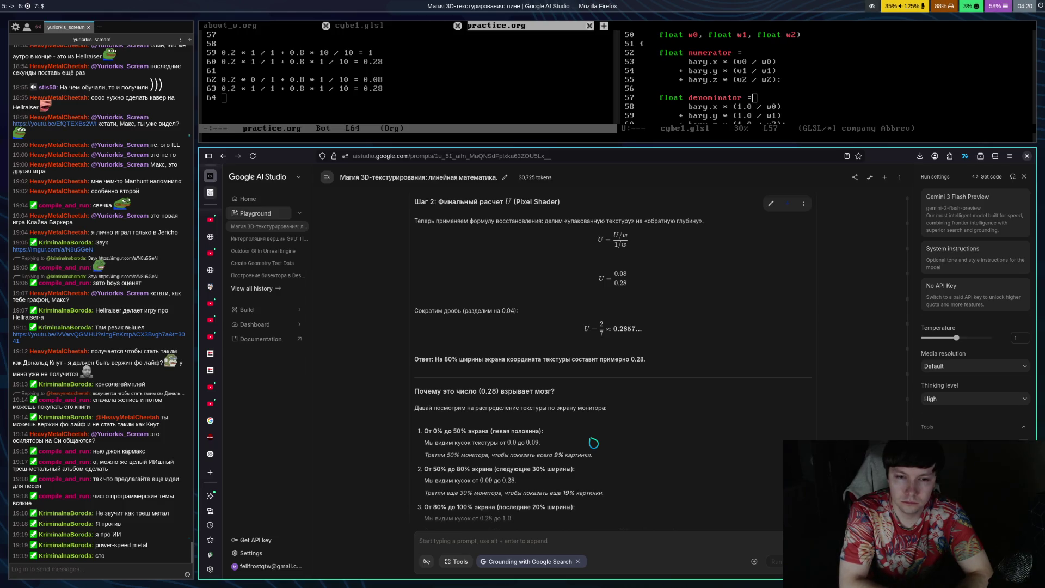
{"action": "scroll", "coordinate": [648, 343], "scroll_direction": "down", "scroll_amount": 5}
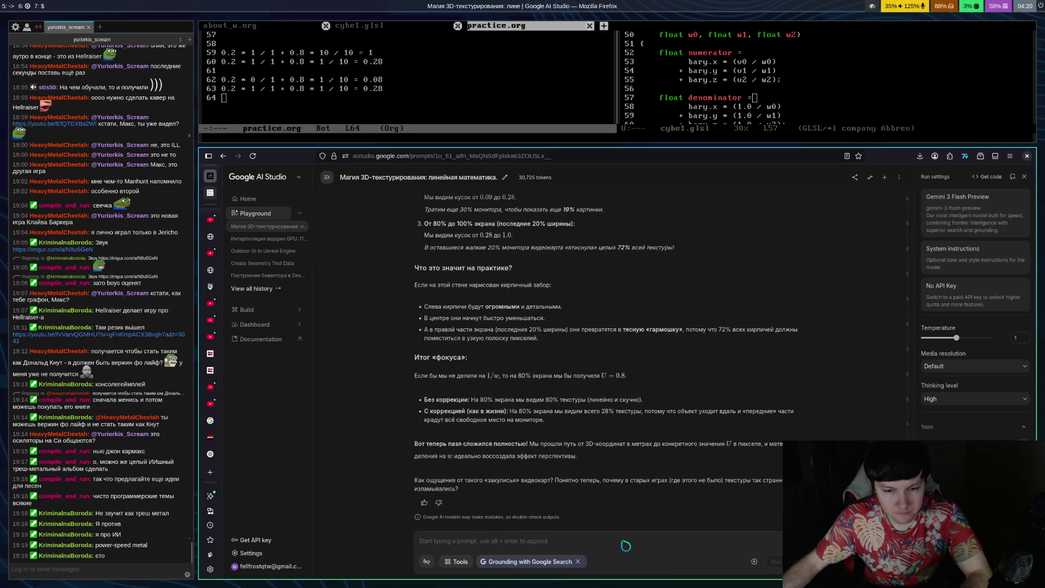
{"action": "type", "text": "К"}
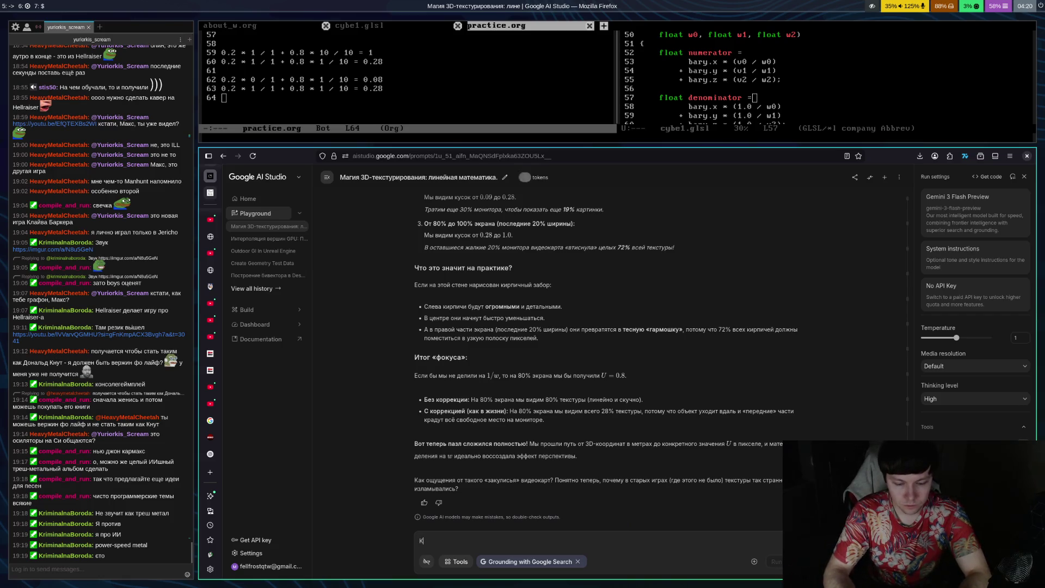
{"action": "type", "text": "ак так получае"}
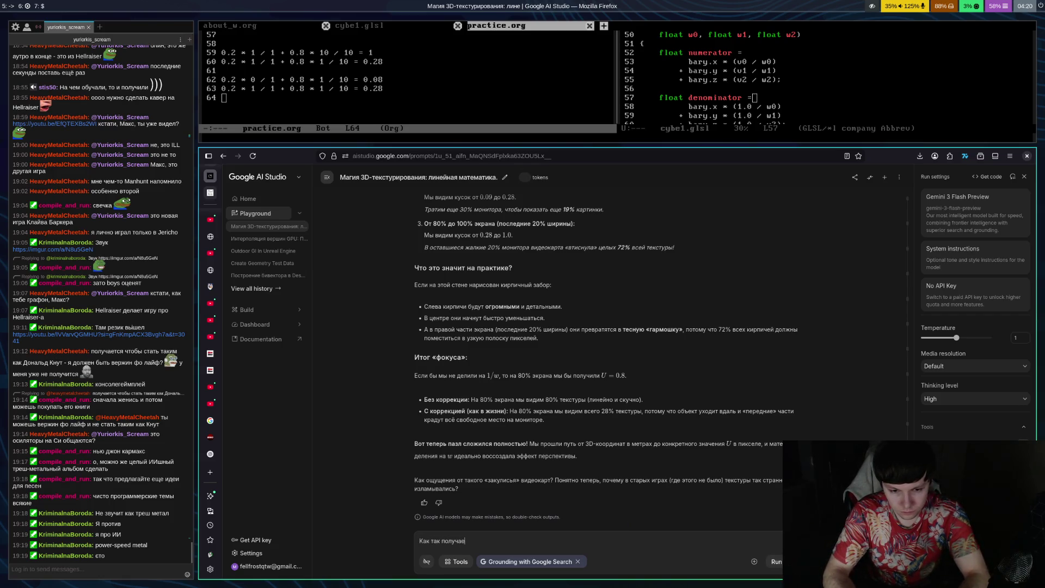
{"action": "type", "text": "тся что мы может"}
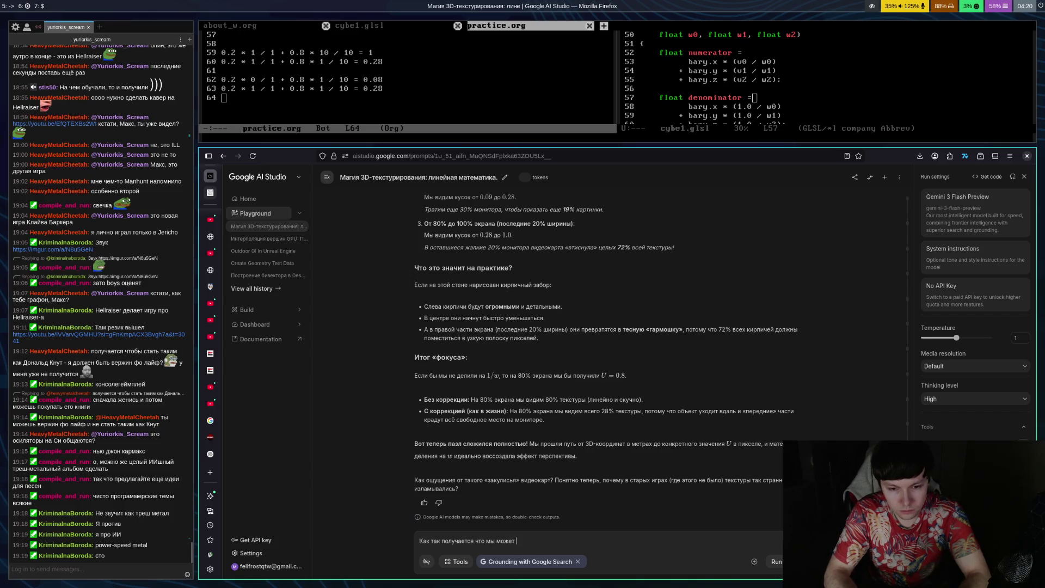
{"action": "key", "text": "BackSpace"}
{"action": "type", "text": "м распаковать об"}
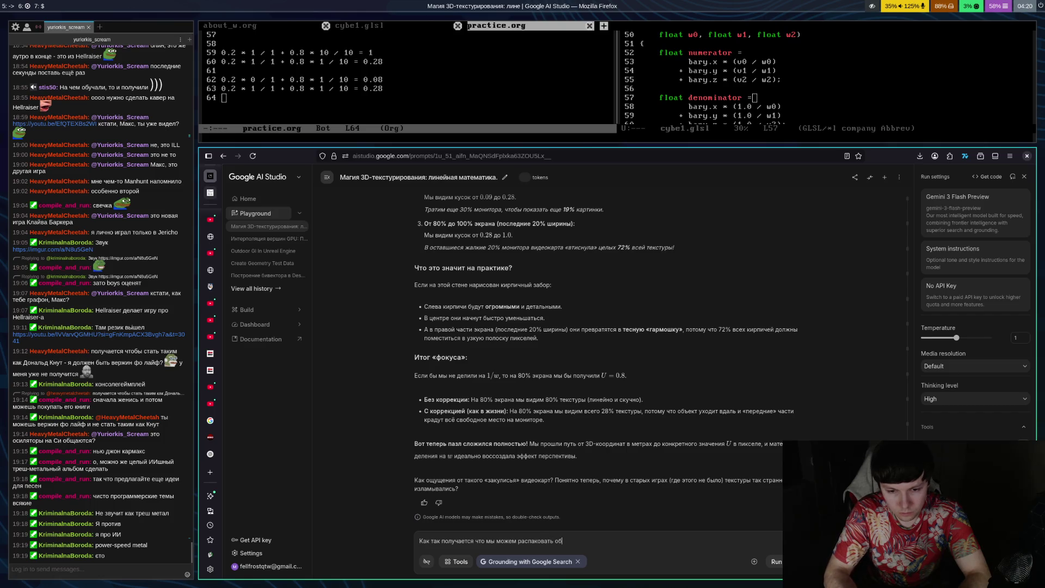
{"action": "key", "text": "BackSpace"}
{"action": "key", "text": "BackSpace"}
{"action": "type", "text": "любое значение"}
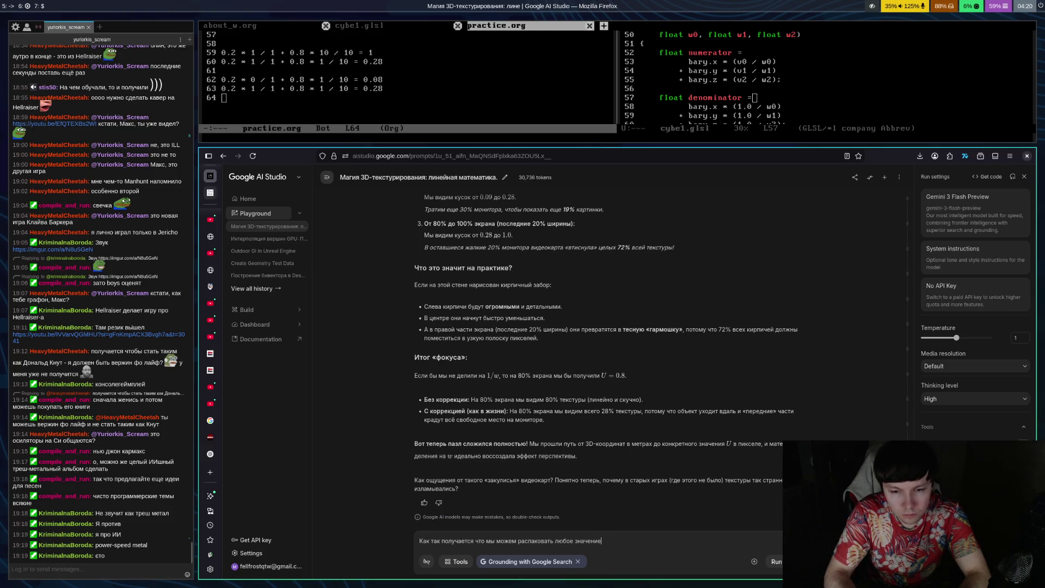
{"action": "type", "text": " (например текстурные коор"}
{"action": "type", "text": "дин"}
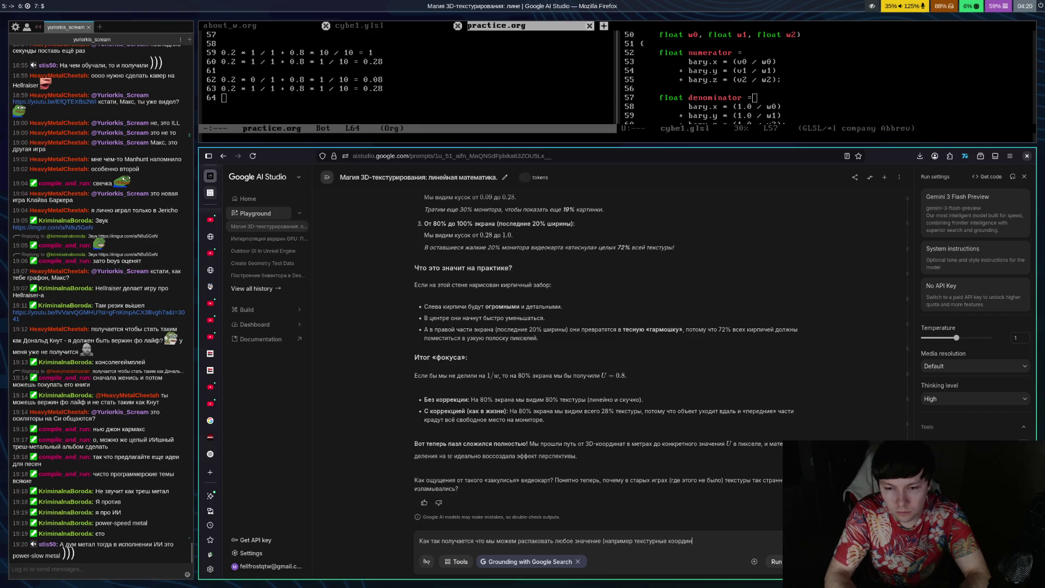
{"action": "type", "text": "аты) с помо"}
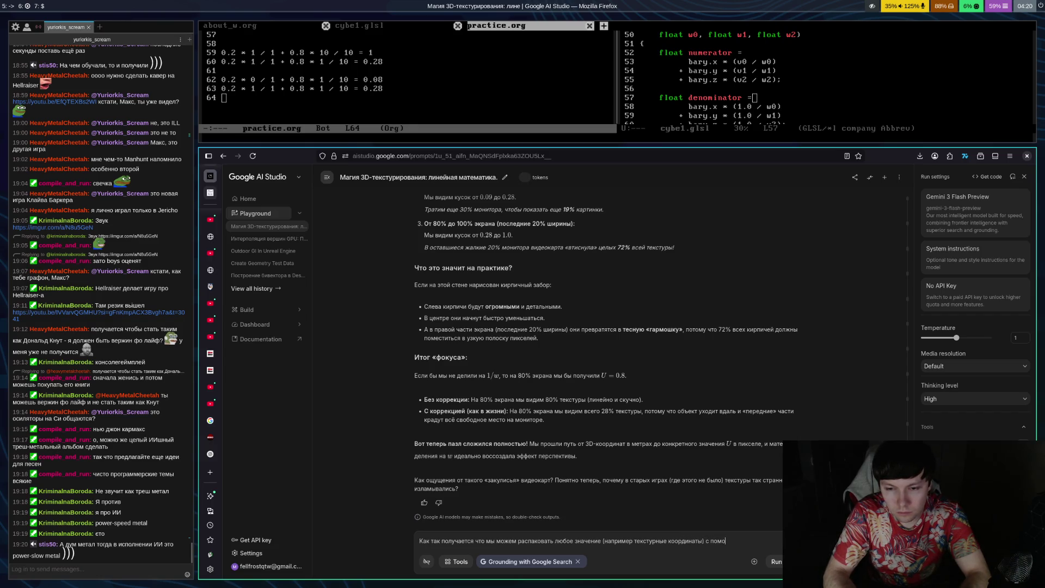
{"action": "type", "text": "щью глубины?"}
{"action": "key", "text": "Return"}
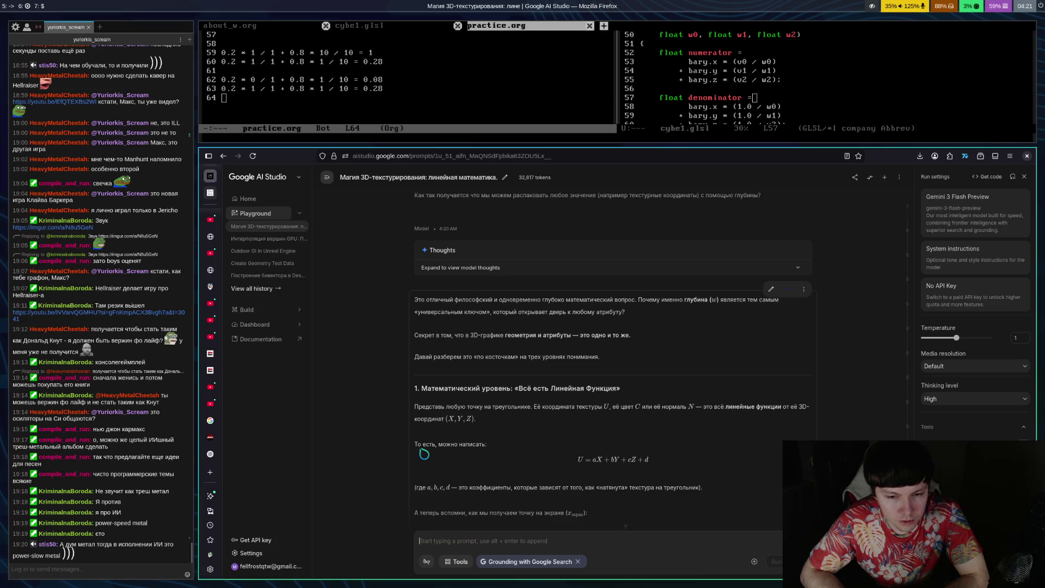
{"action": "scroll", "coordinate": [624, 422], "scroll_direction": "down", "scroll_amount": 3}
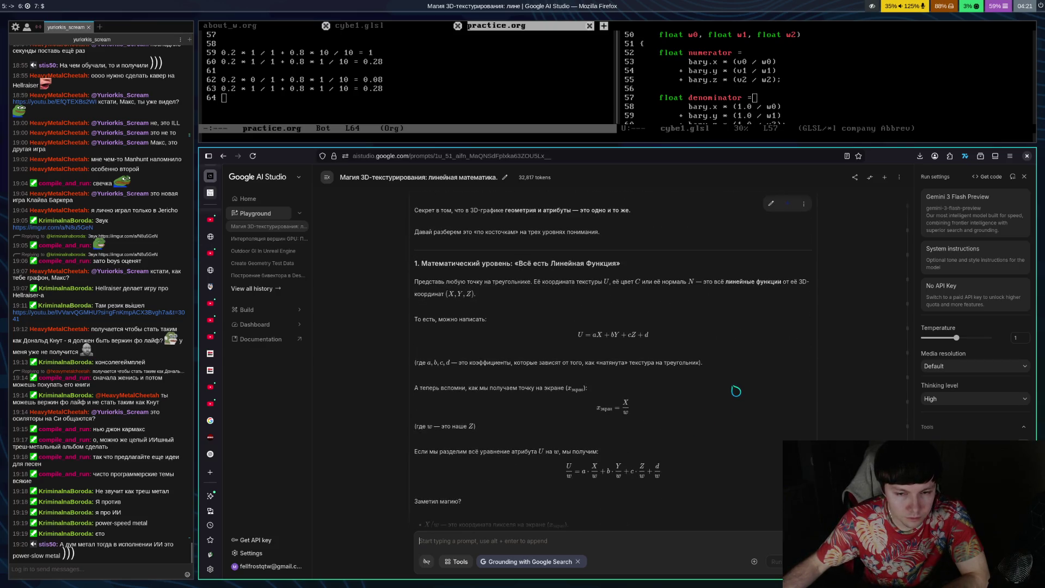
Step: Scroll Gemini's answer past 'Заметил магию?' and 'В итоге:' down to the logical-level section
{"action": "scroll", "coordinate": [736, 390], "scroll_direction": "down", "scroll_amount": 1}
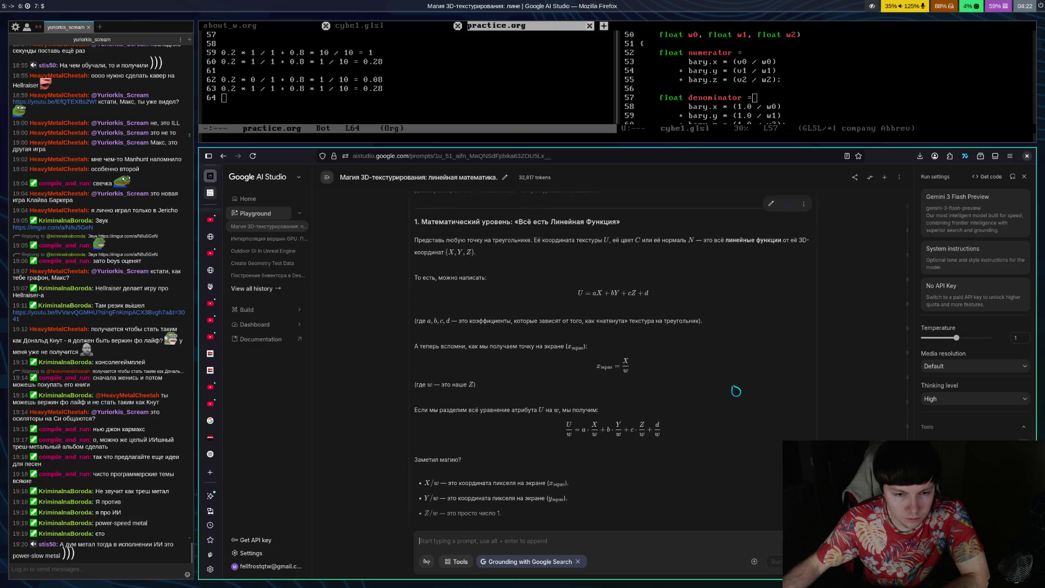
{"action": "scroll", "coordinate": [736, 390], "scroll_direction": "down", "scroll_amount": 1}
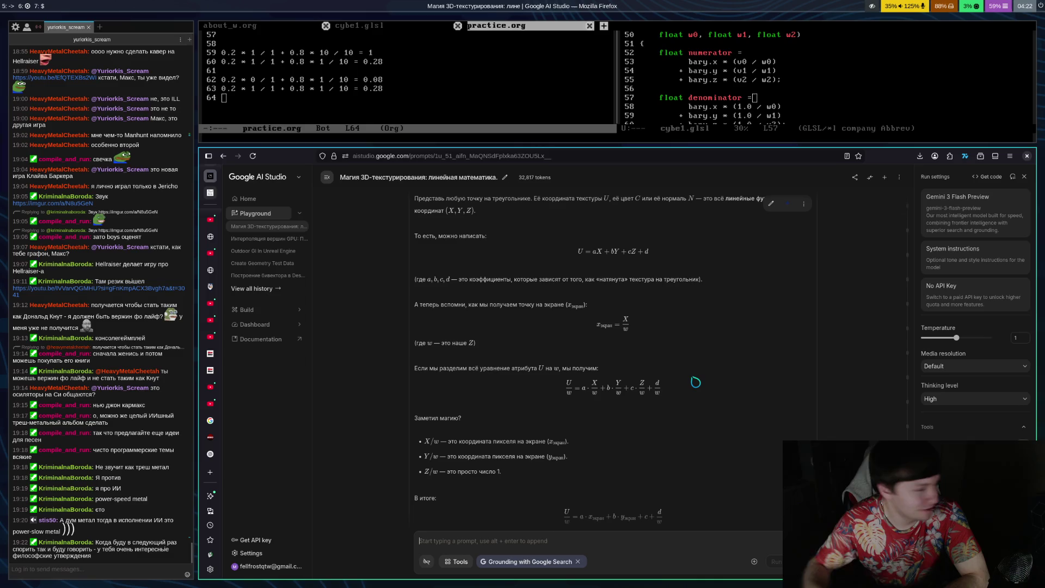
{"action": "scroll", "coordinate": [690, 355], "scroll_direction": "down", "scroll_amount": 5}
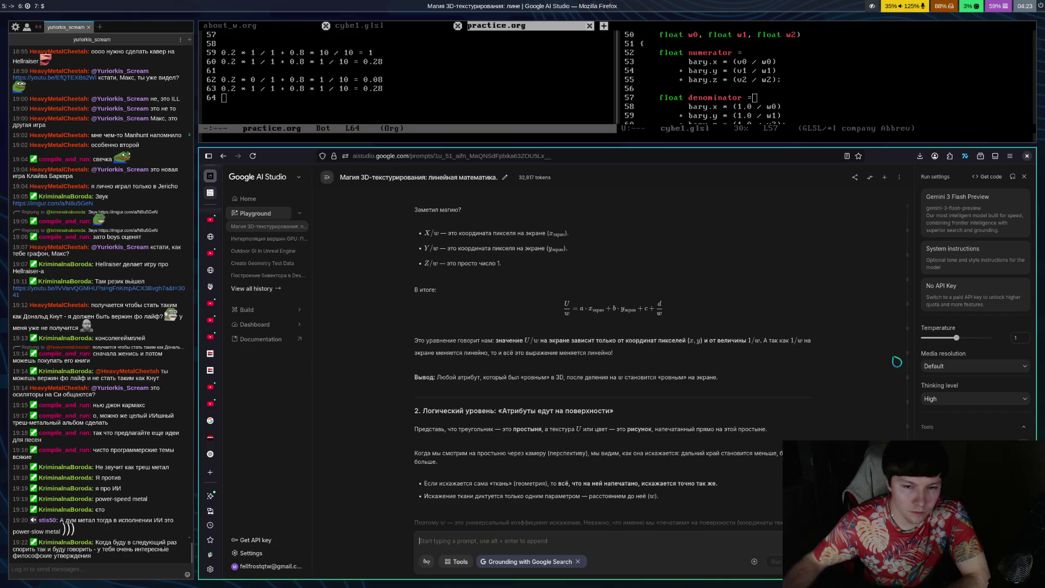
{"action": "scroll", "coordinate": [828, 426], "scroll_direction": "down", "scroll_amount": 3}
Step: Scroll through the visual level, 'Почему это работает для ВСЕГО?' and 'Итог' to the closing question
{"action": "scroll", "coordinate": [828, 426], "scroll_direction": "down", "scroll_amount": 5}
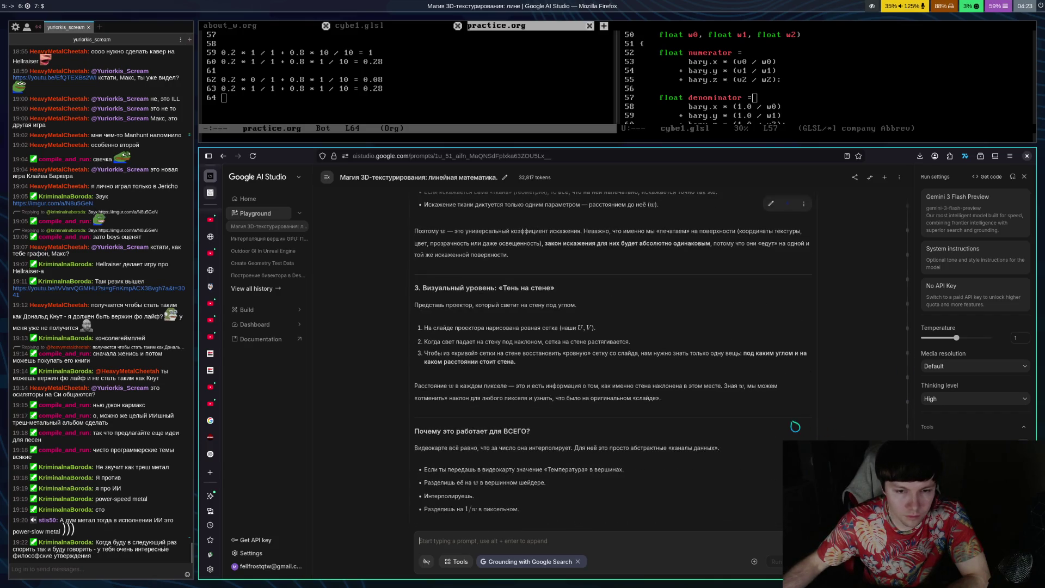
{"action": "scroll", "coordinate": [772, 442], "scroll_direction": "up", "scroll_amount": 3}
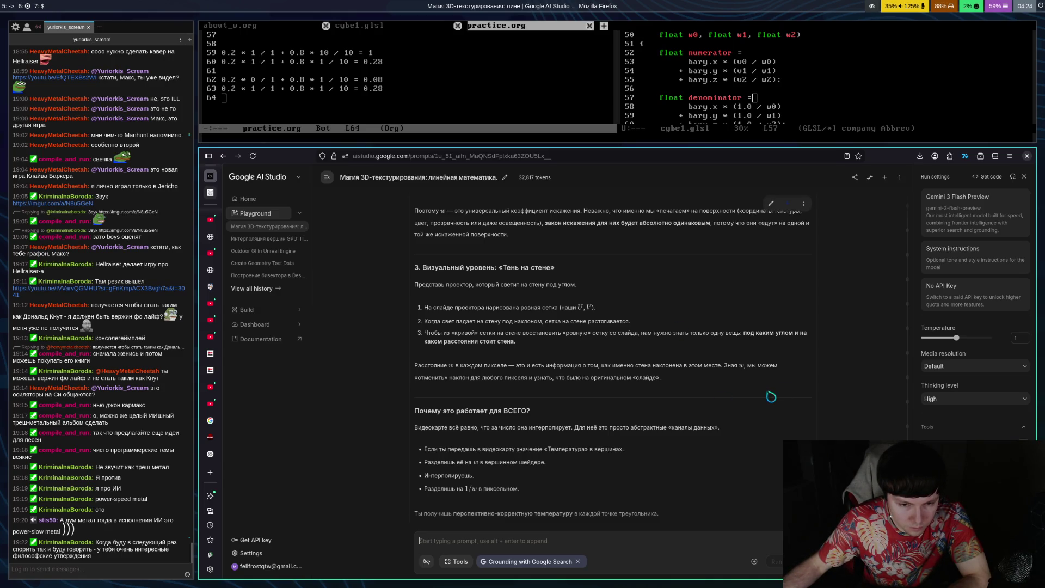
{"action": "scroll", "coordinate": [765, 392], "scroll_direction": "down", "scroll_amount": 3}
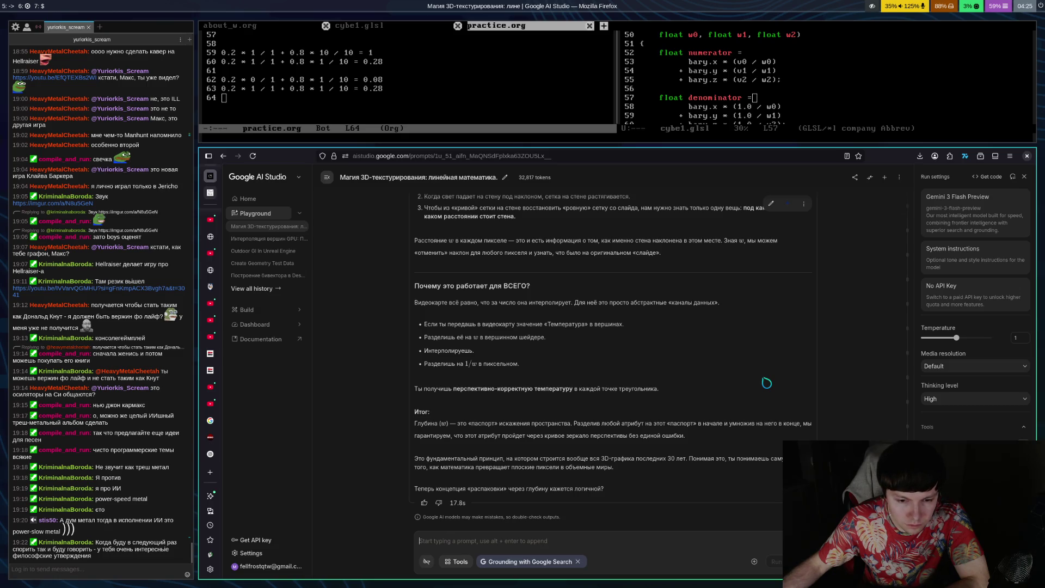
{"action": "scroll", "coordinate": [784, 376], "scroll_direction": "up", "scroll_amount": 4}
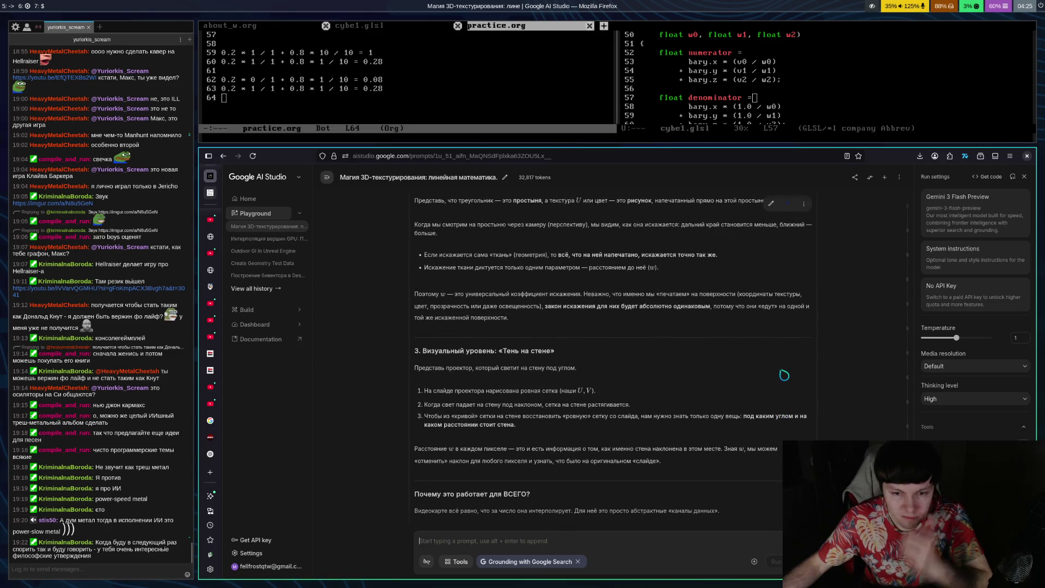
Step: Scroll back to '1. Математический уровень' with the U/w formulas
{"action": "scroll", "coordinate": [784, 375], "scroll_direction": "up", "scroll_amount": 8}
{"action": "scroll", "coordinate": [773, 373], "scroll_direction": "up", "scroll_amount": 4}
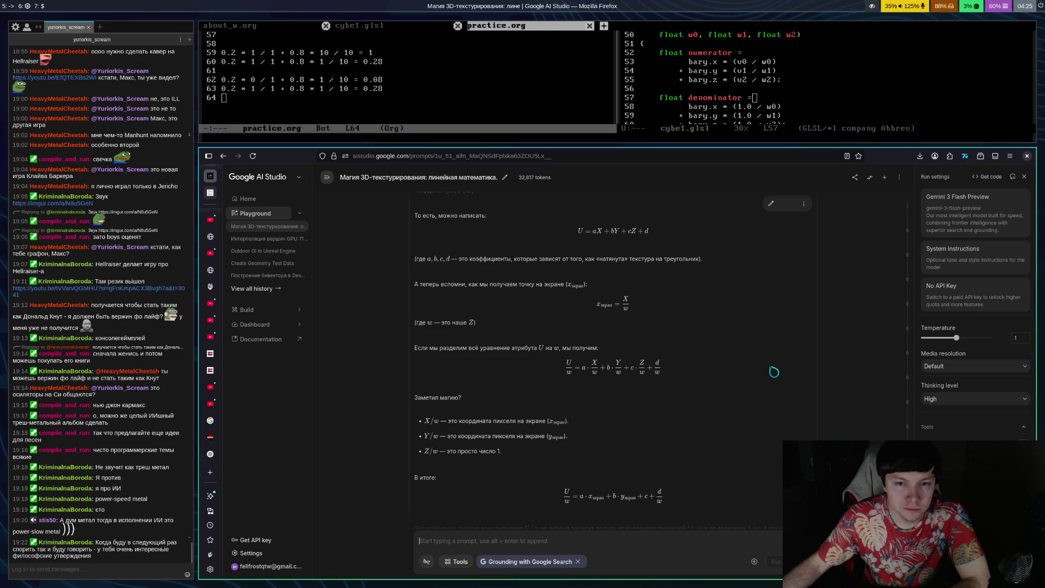
{"action": "scroll", "coordinate": [806, 381], "scroll_direction": "down", "scroll_amount": 1}
{"action": "scroll", "coordinate": [793, 388], "scroll_direction": "down", "scroll_amount": 1}
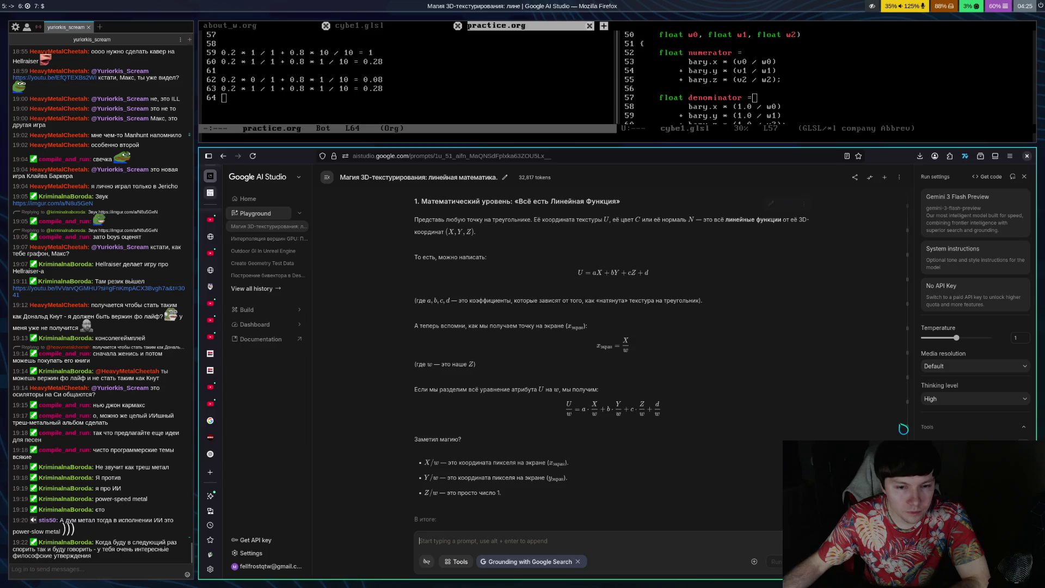